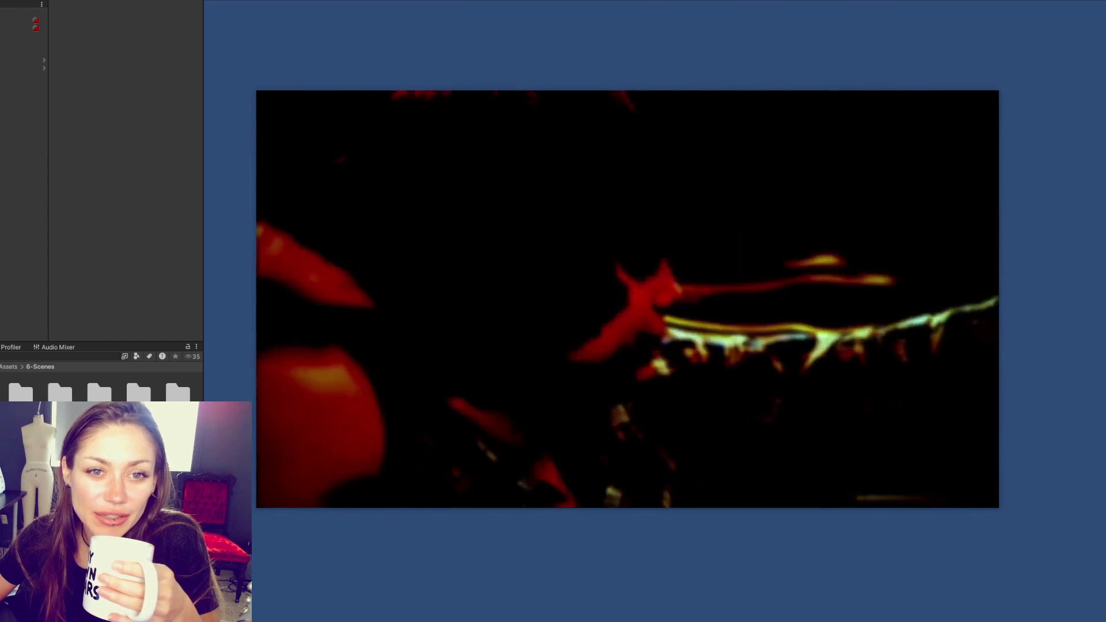
# - Close the floating video player covering the Unity editor
pyautogui.moveTo(657, 240)
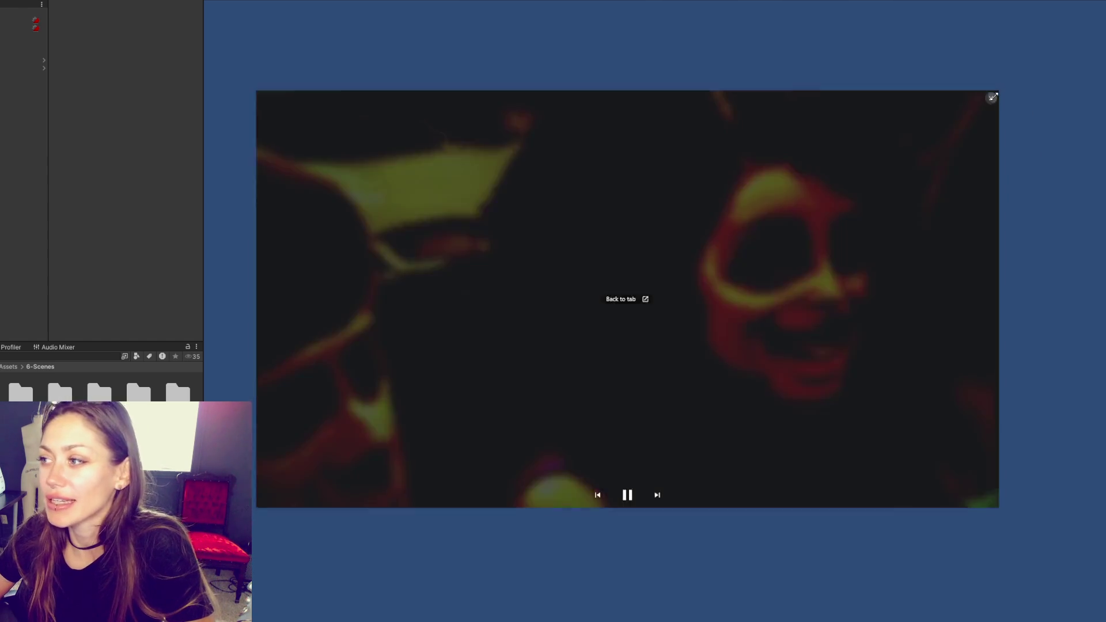
pyautogui.click(994, 98)
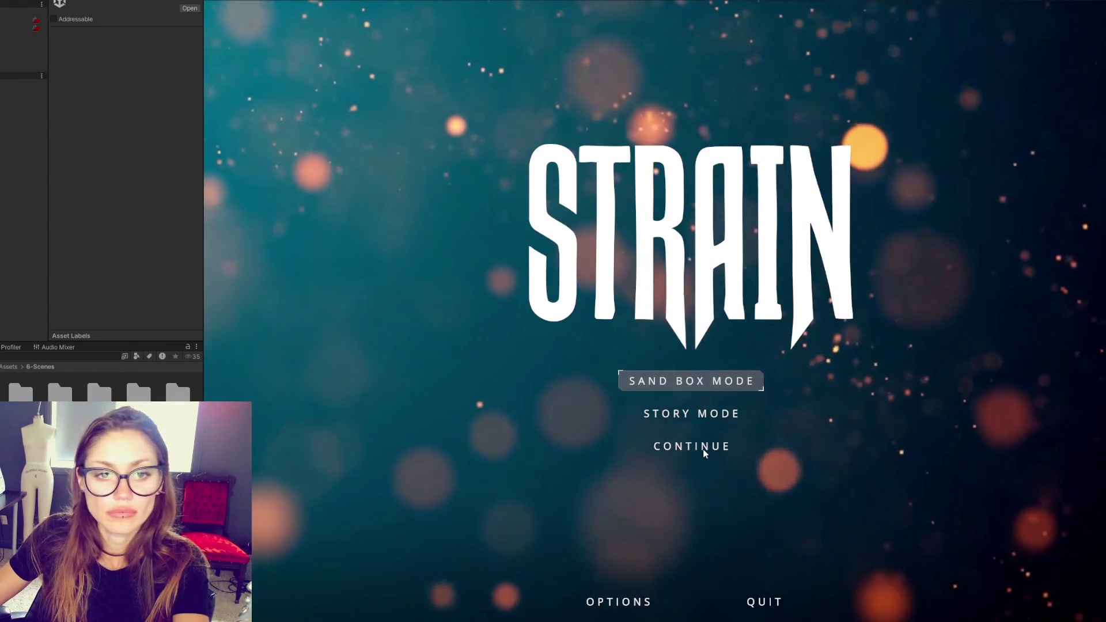
# - Choose CONTINUE on the STRAIN main menu to load the saved game
pyautogui.click(703, 449)
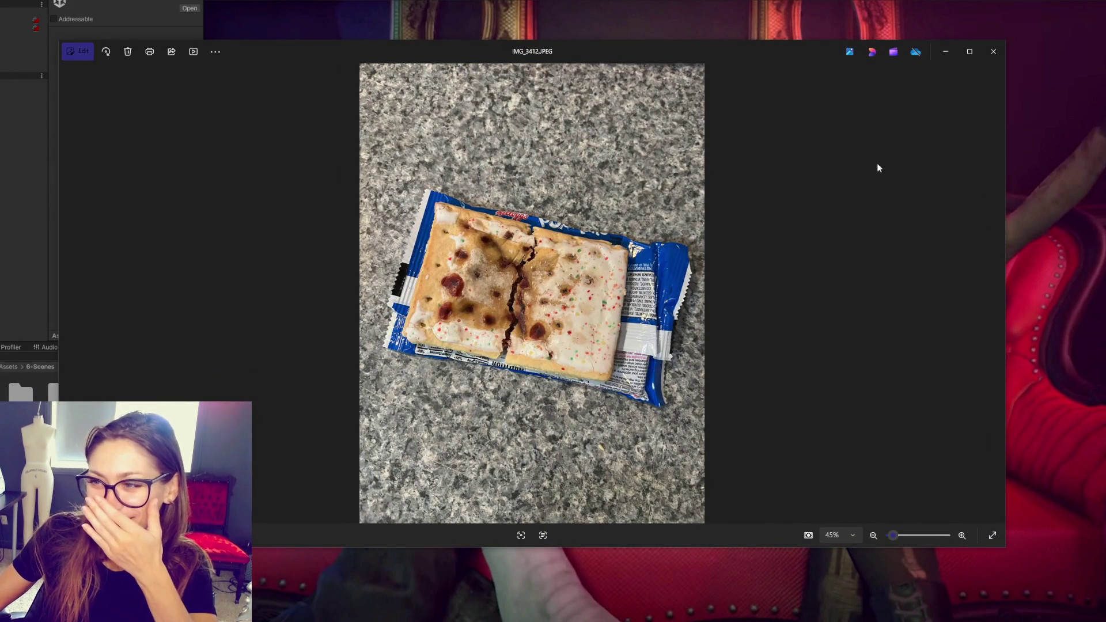
# - Zoom the IMG_3412.JPEG pastry photo to 72%, then close Photos to reveal the game
pyautogui.moveTo(901, 537); pyautogui.dragTo(891, 540)
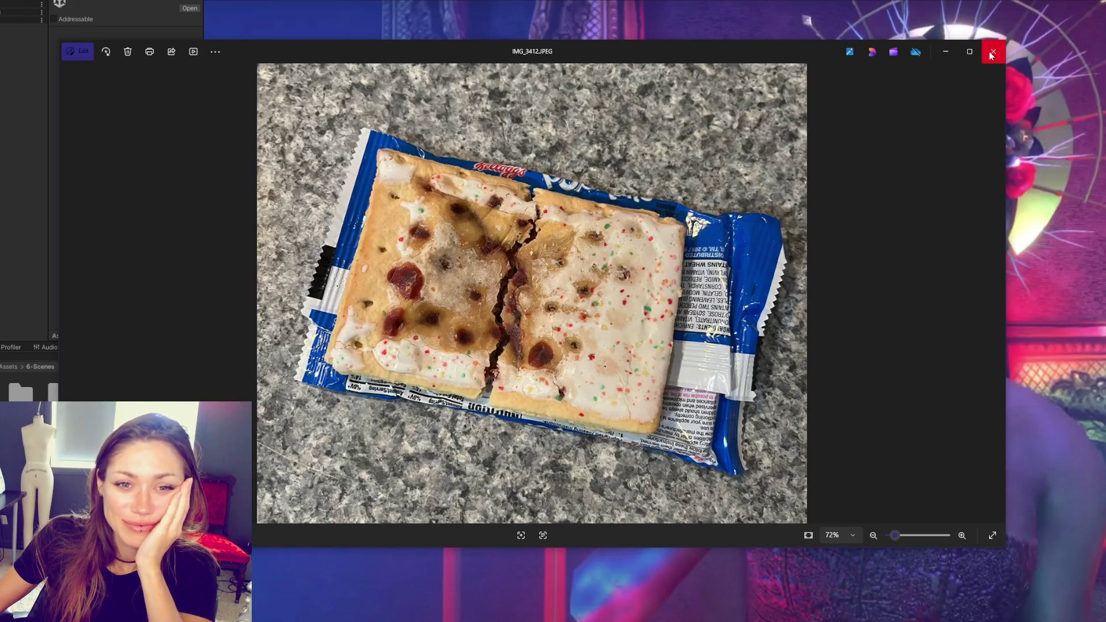
pyautogui.click(991, 55)
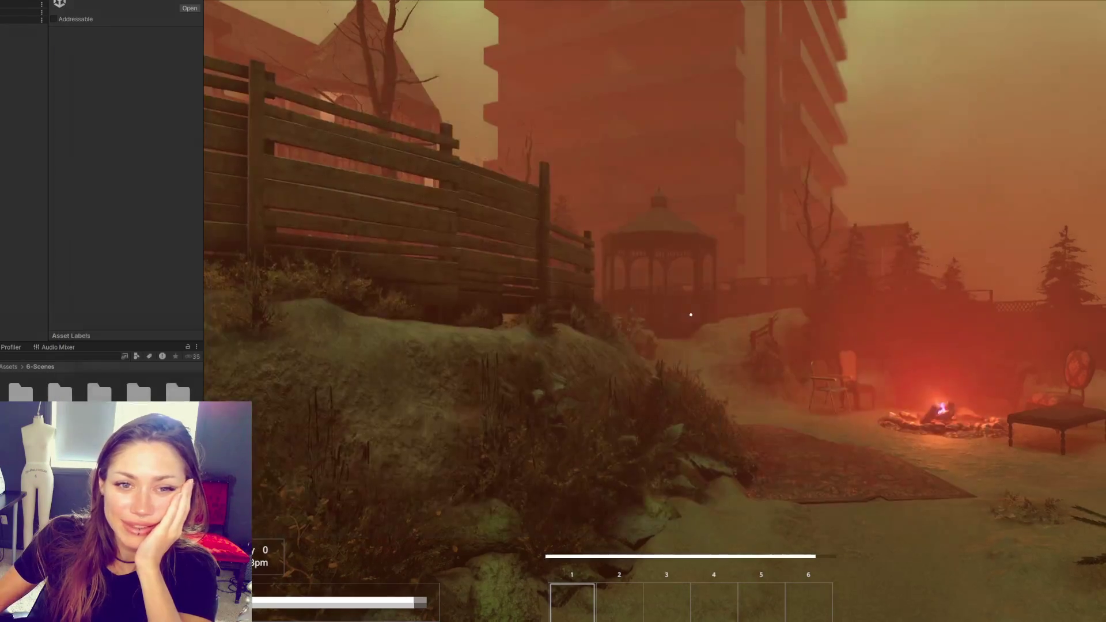
# - Walk across the patio to the red character on the sofa to trigger her greeting
pyautogui.press('w')
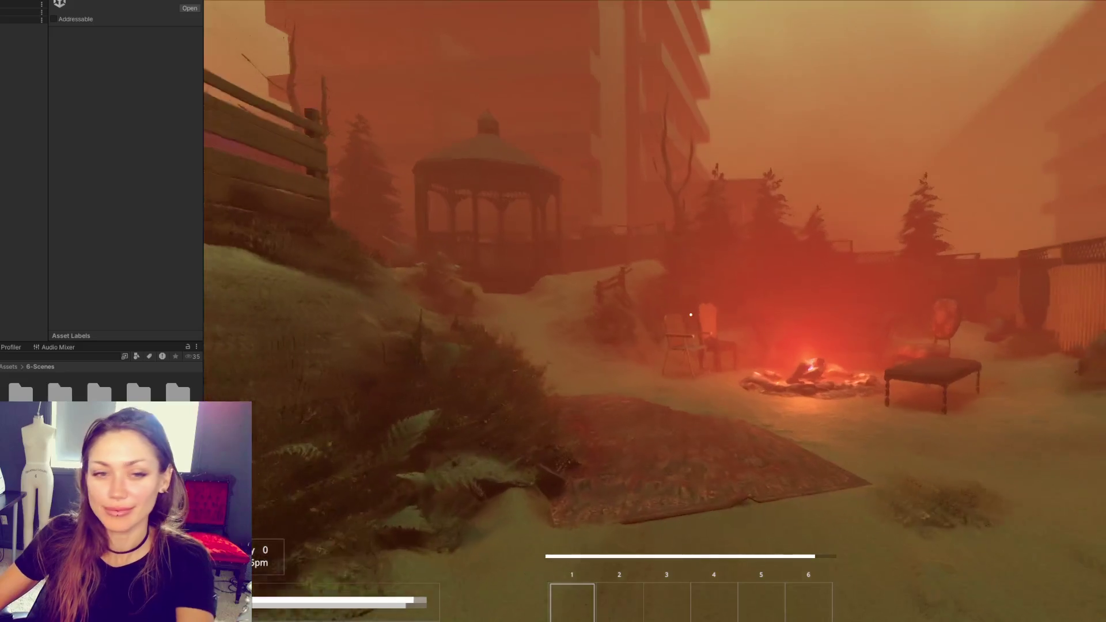
pyautogui.press('w')
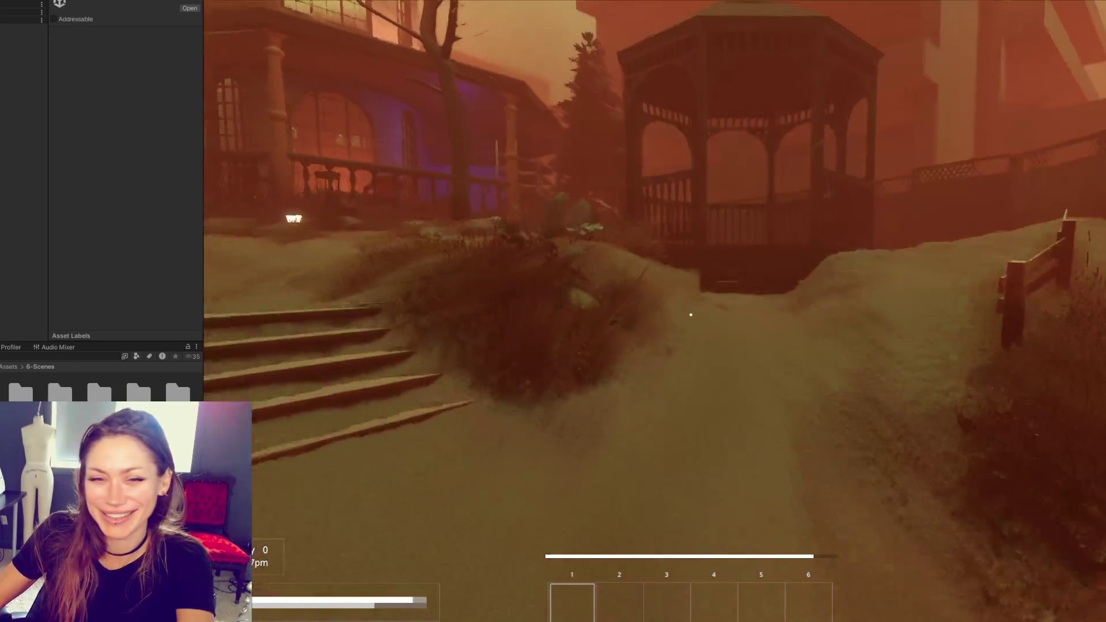
pyautogui.press('w')
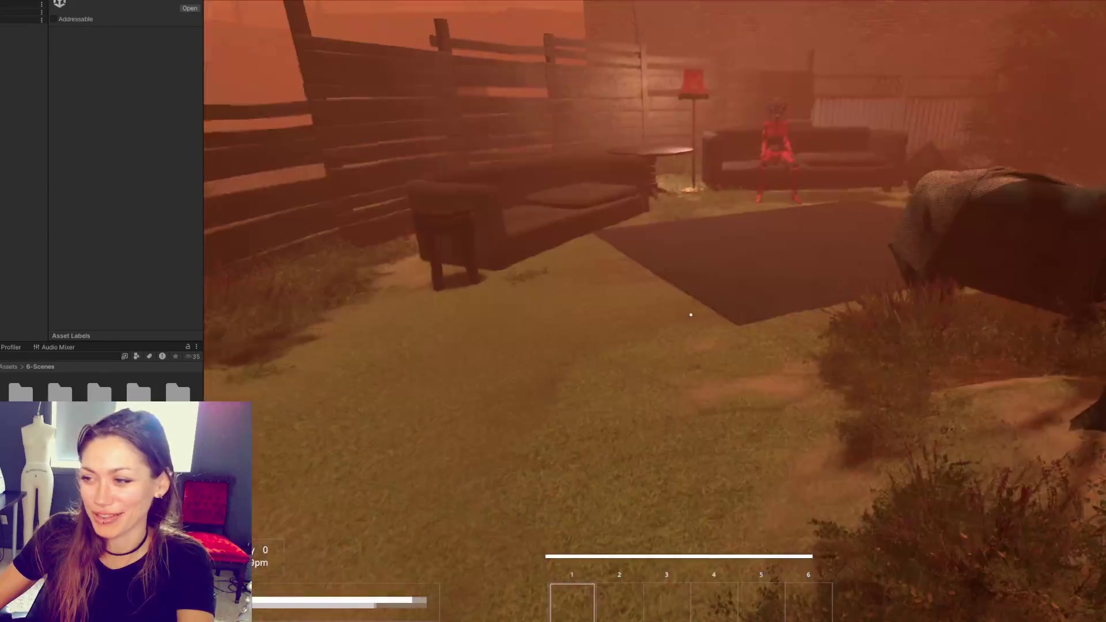
pyautogui.press('w')
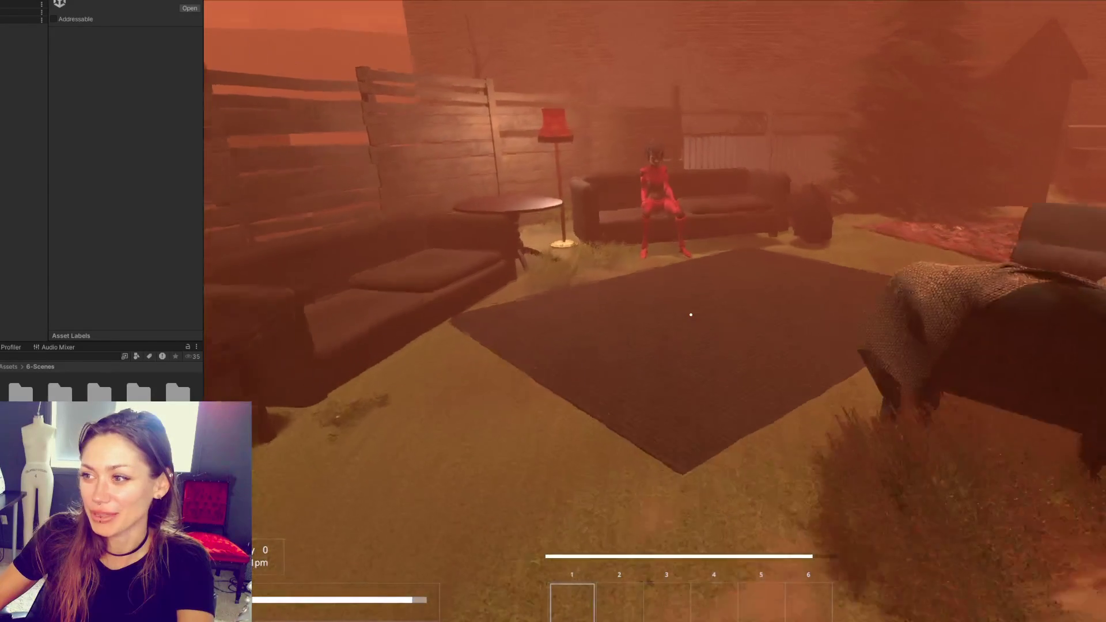
pyautogui.press('w')
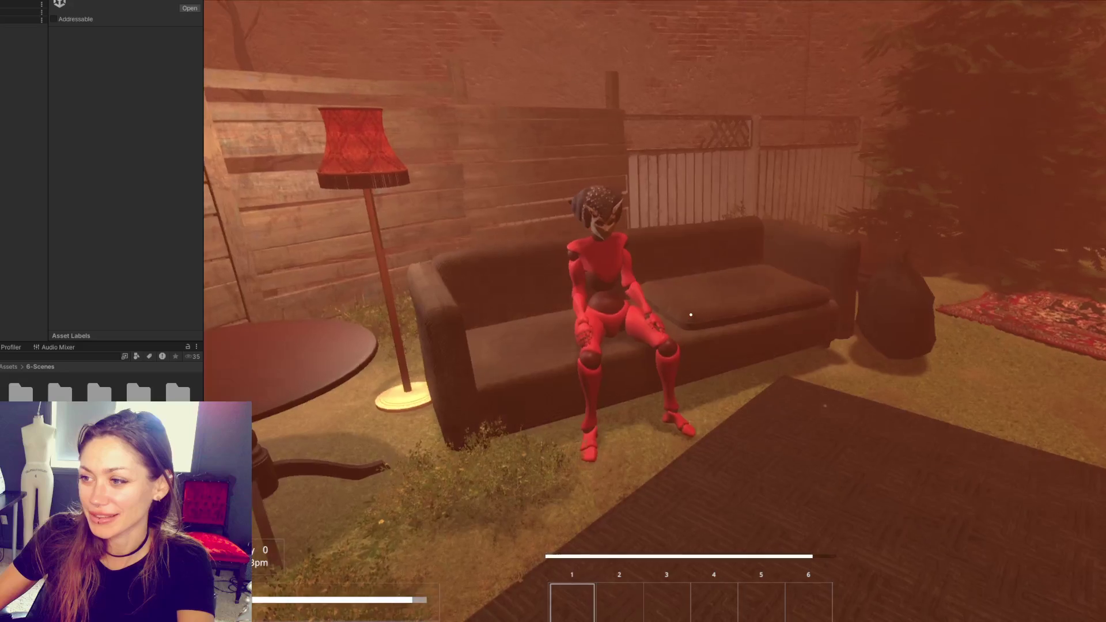
pyautogui.press('w')
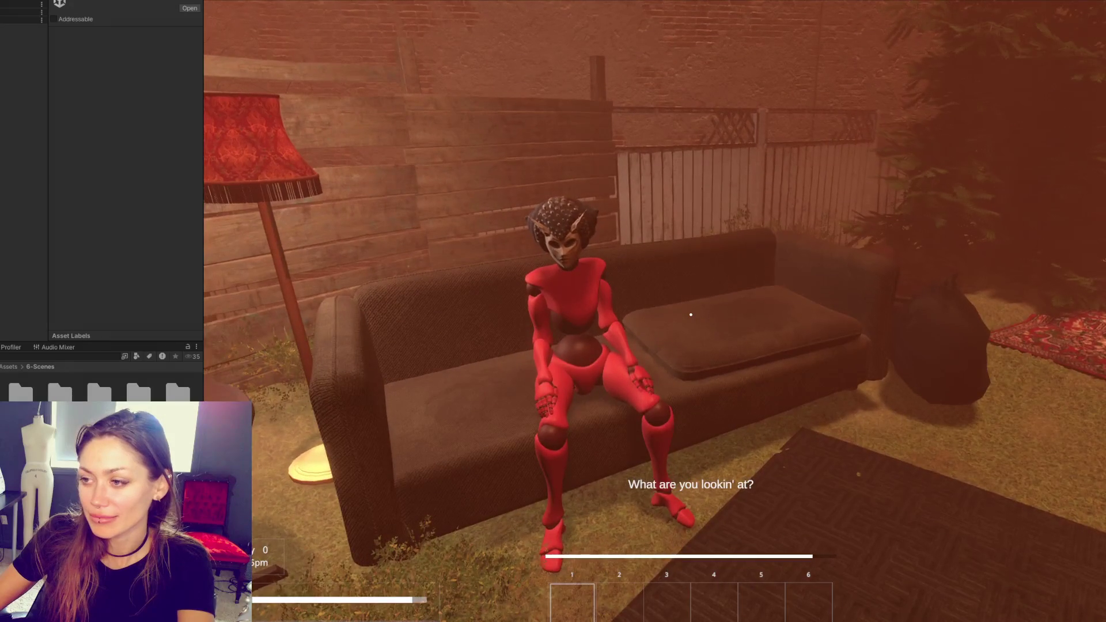
pyautogui.press('s')
pyautogui.press('w')
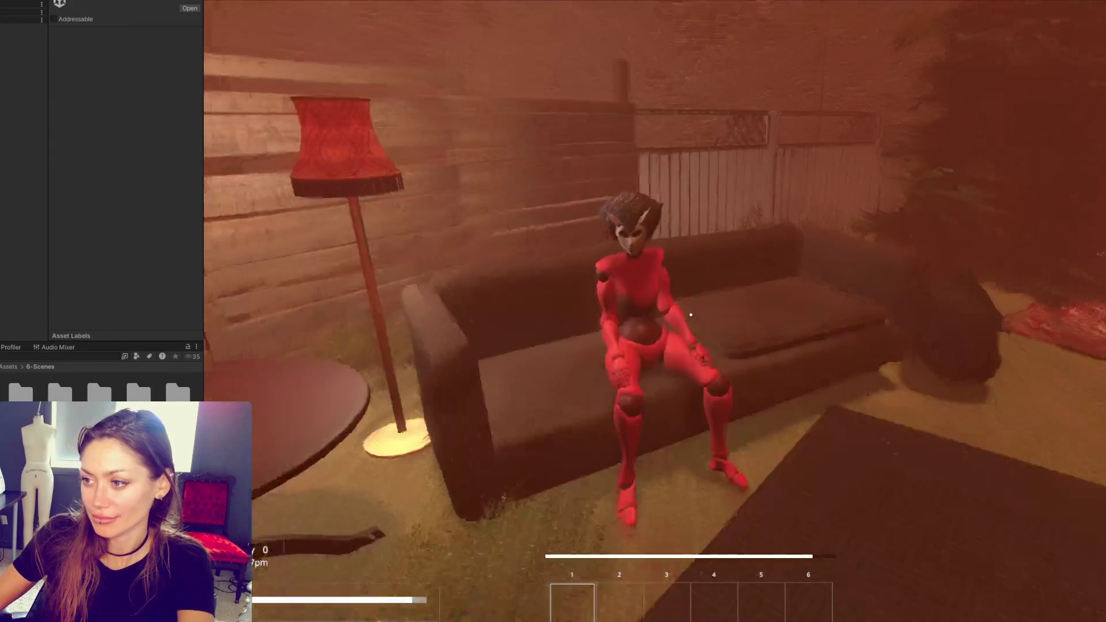
pyautogui.press('s')
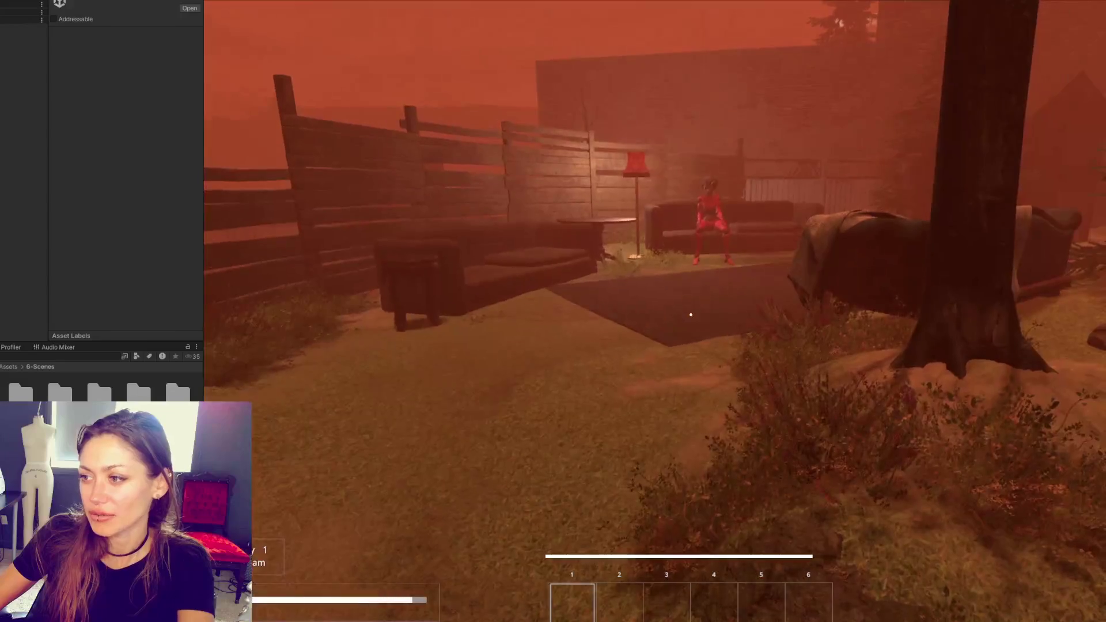
pyautogui.press('w')
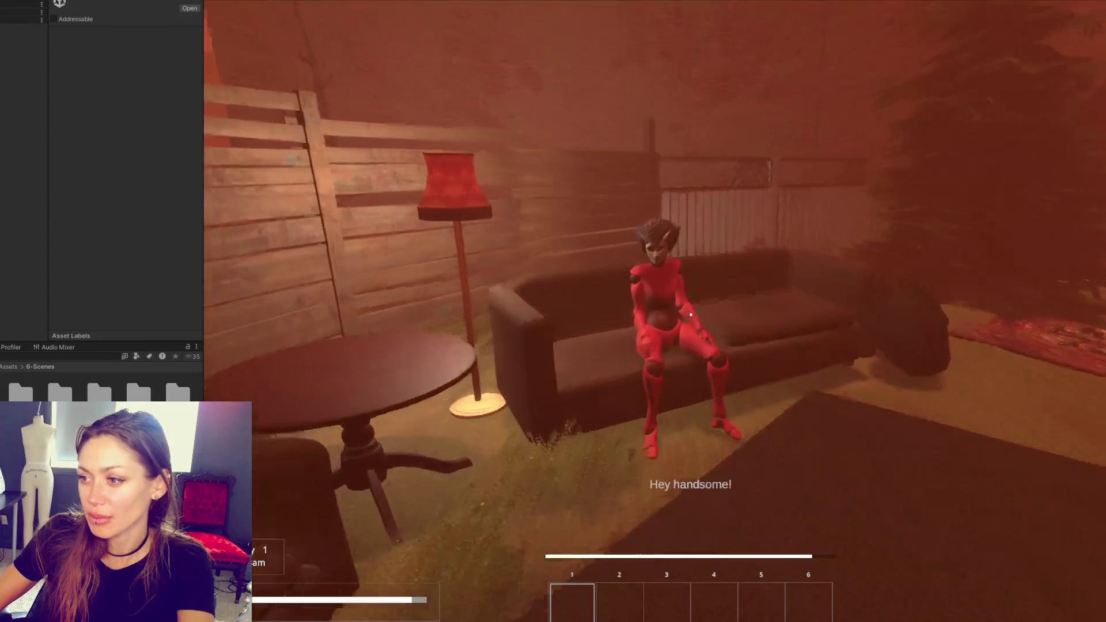
# - Retreat toward the fence and fire pit, then bring up the Stats pause menu
pyautogui.press('s')
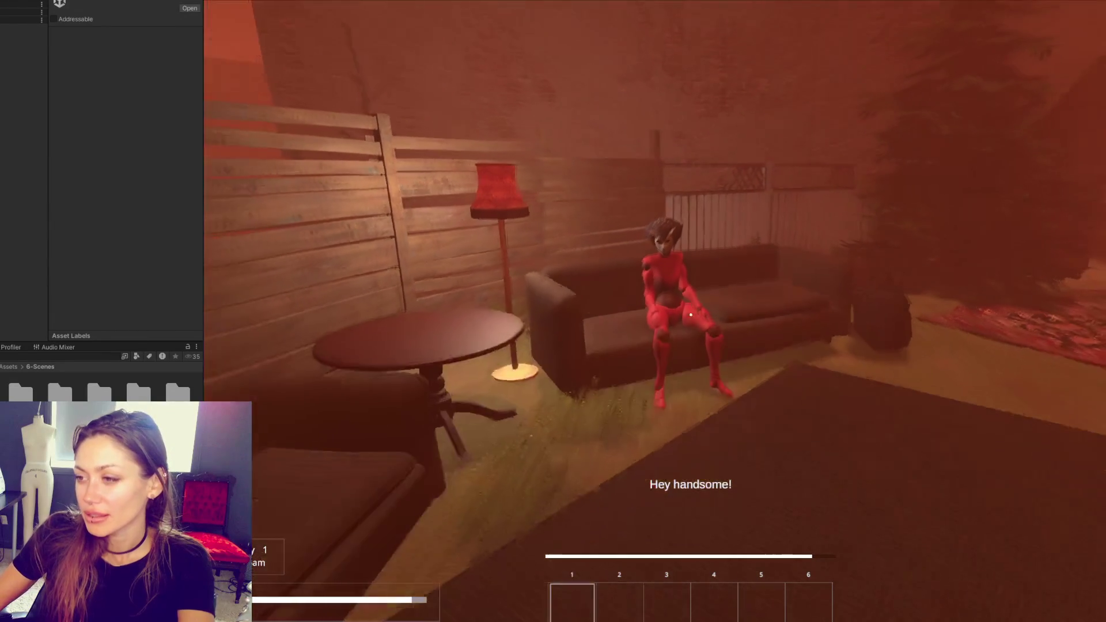
pyautogui.press('s')
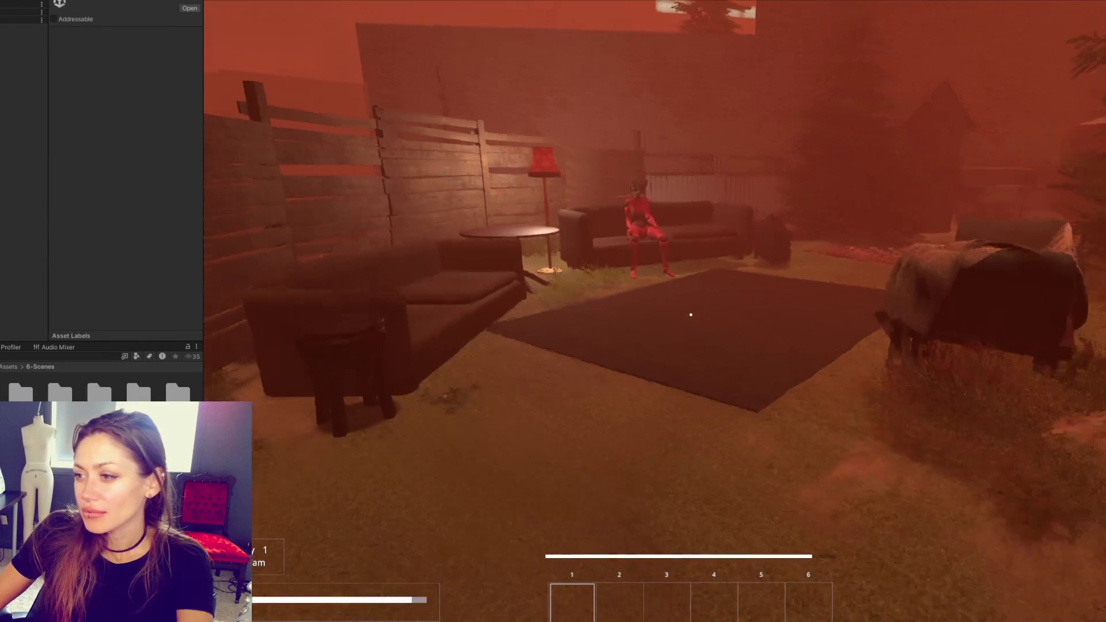
pyautogui.press('s')
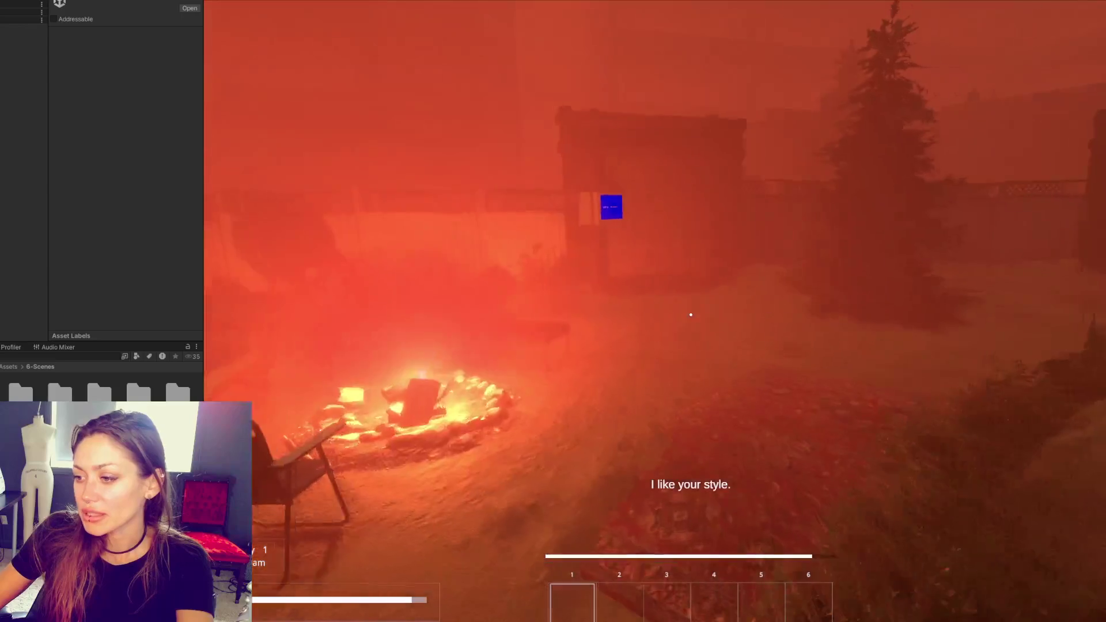
pyautogui.press('Escape')
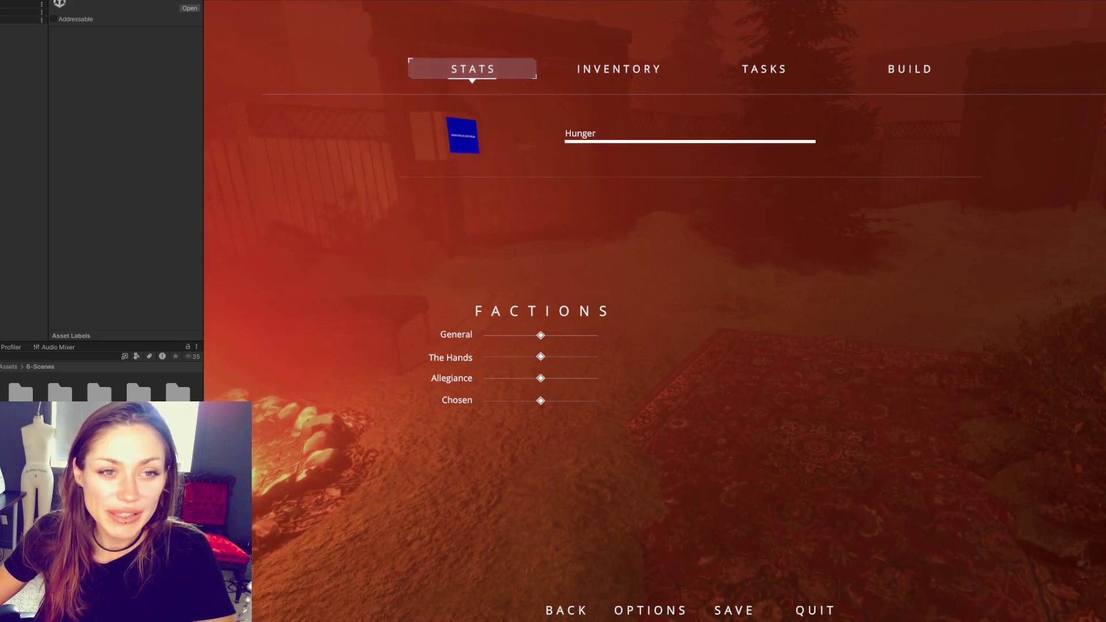
# - Resume play from the Stats menu, then return to the Stats page after the dialogue
pyautogui.press('Escape')
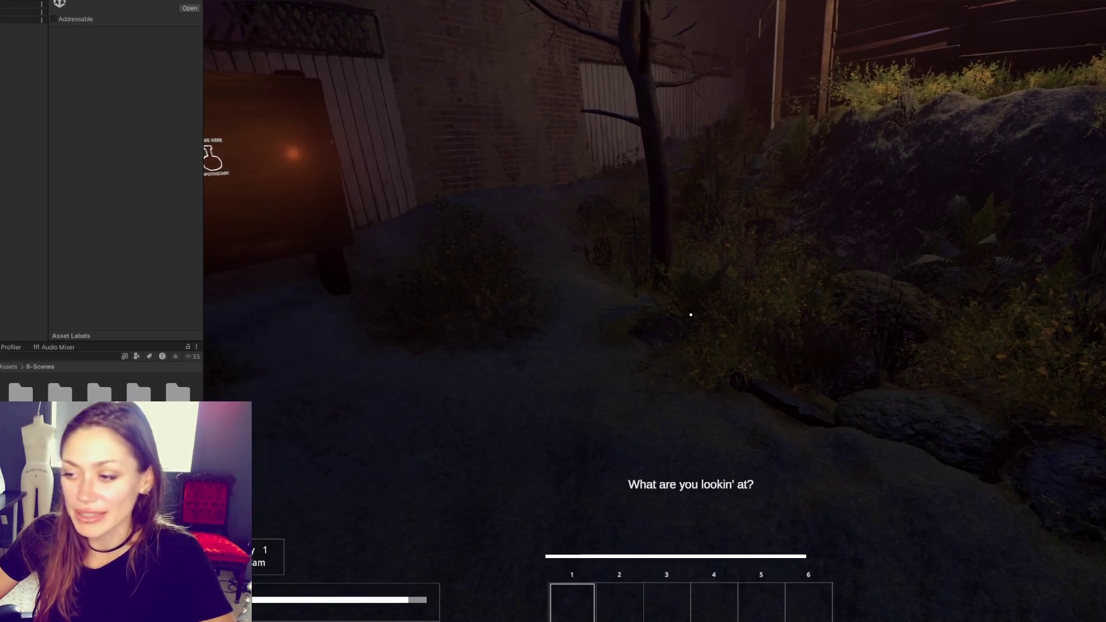
pyautogui.press('Escape')
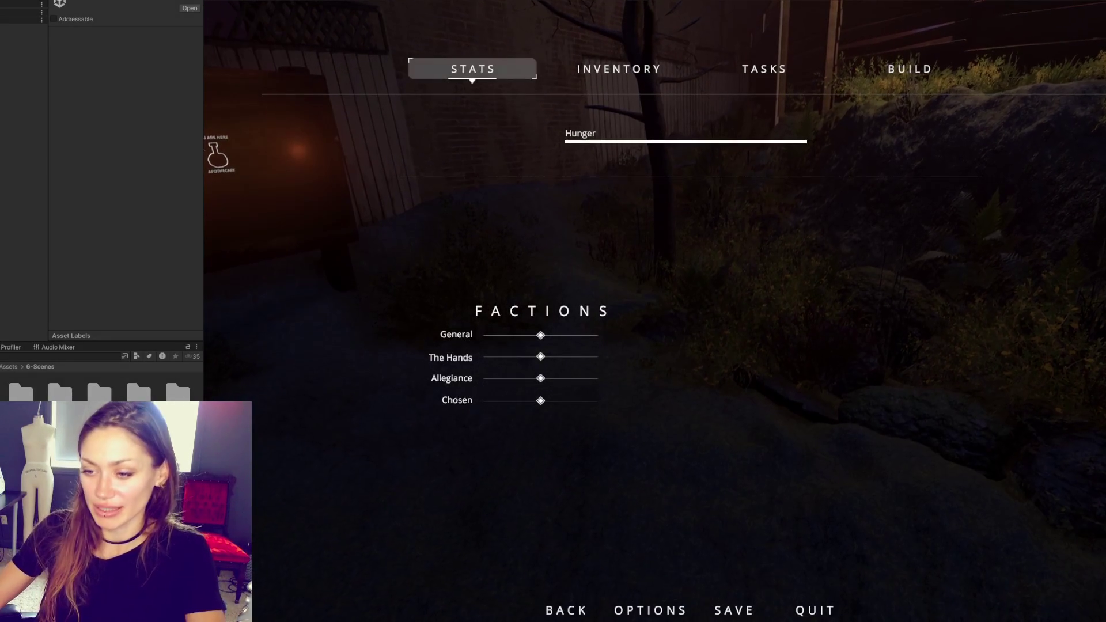
# - Widen the left editor panel, narrowing the Game view
pyautogui.moveTo(203, 230); pyautogui.dragTo(221, 230)
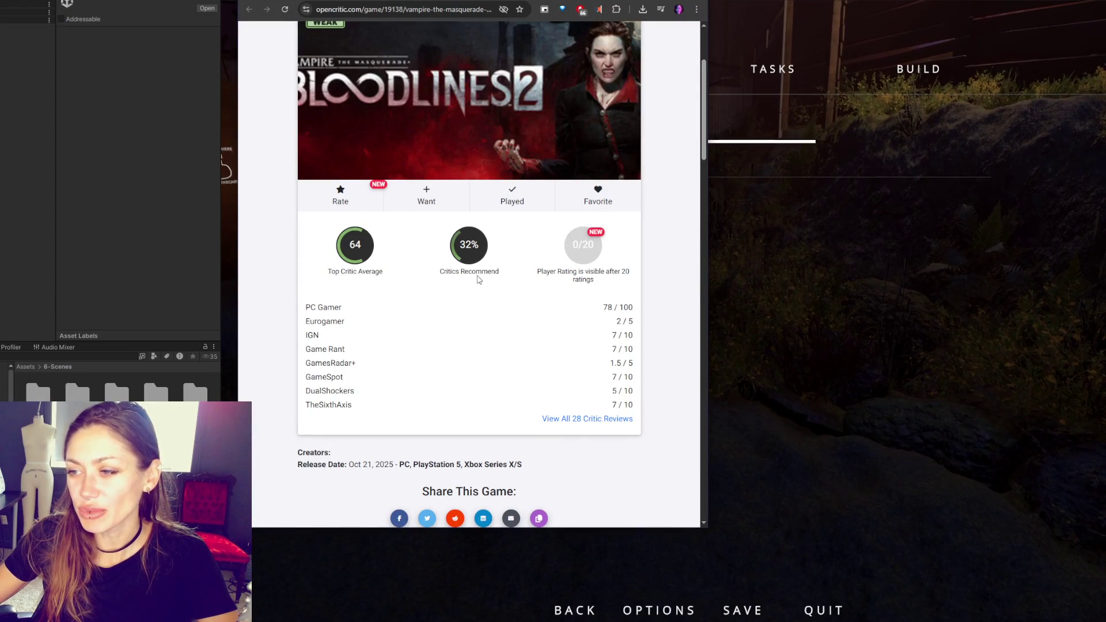
# - Open the full Bloodlines 2 critic review list and highlight the Eurogamer quote
pyautogui.scroll(2, 483, 292)
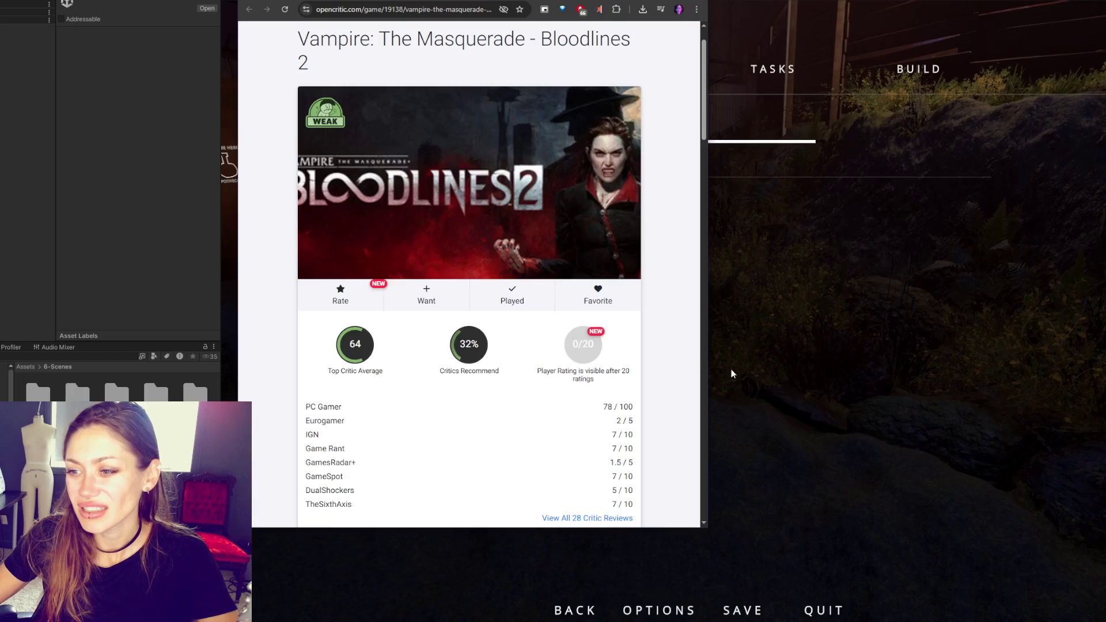
pyautogui.scroll(-1, 687, 362)
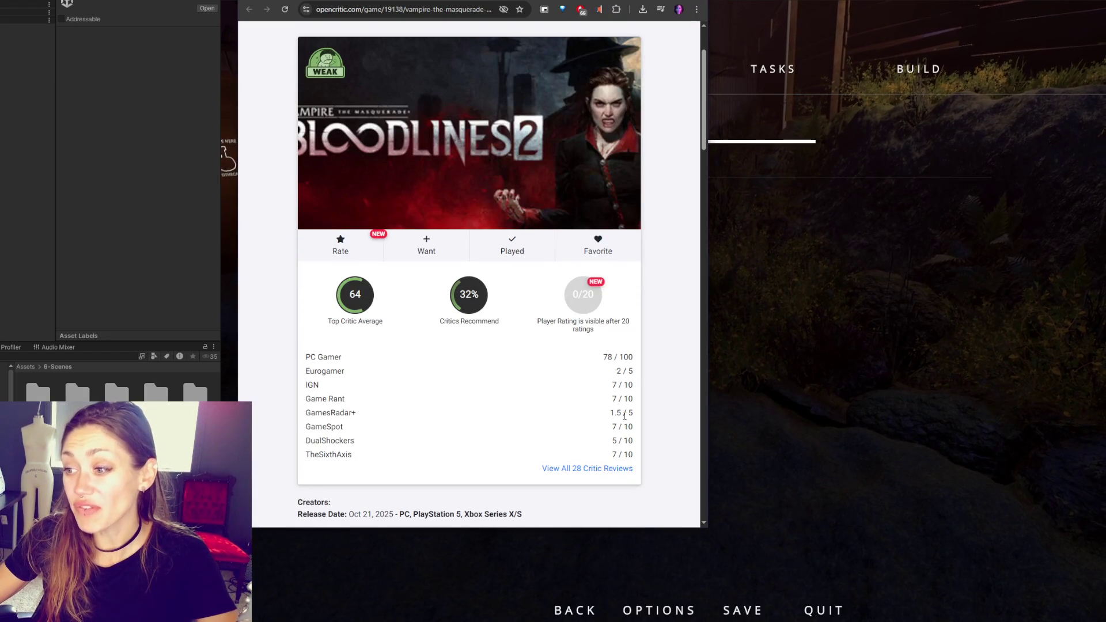
pyautogui.click(599, 469)
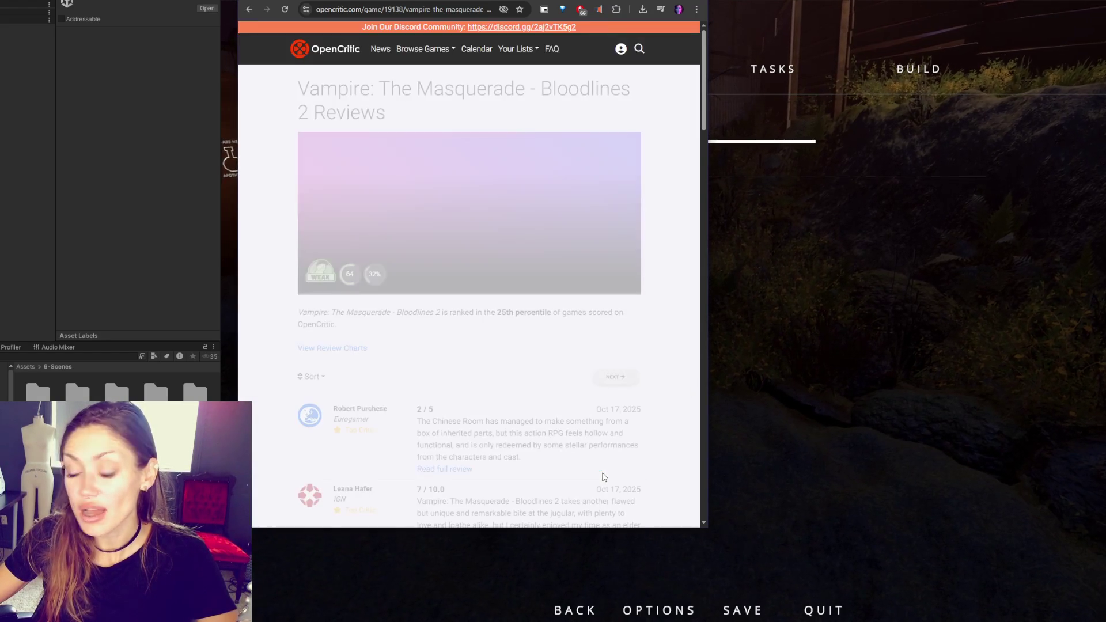
pyautogui.scroll(-3, 638, 335)
pyautogui.scroll(-1, 660, 328)
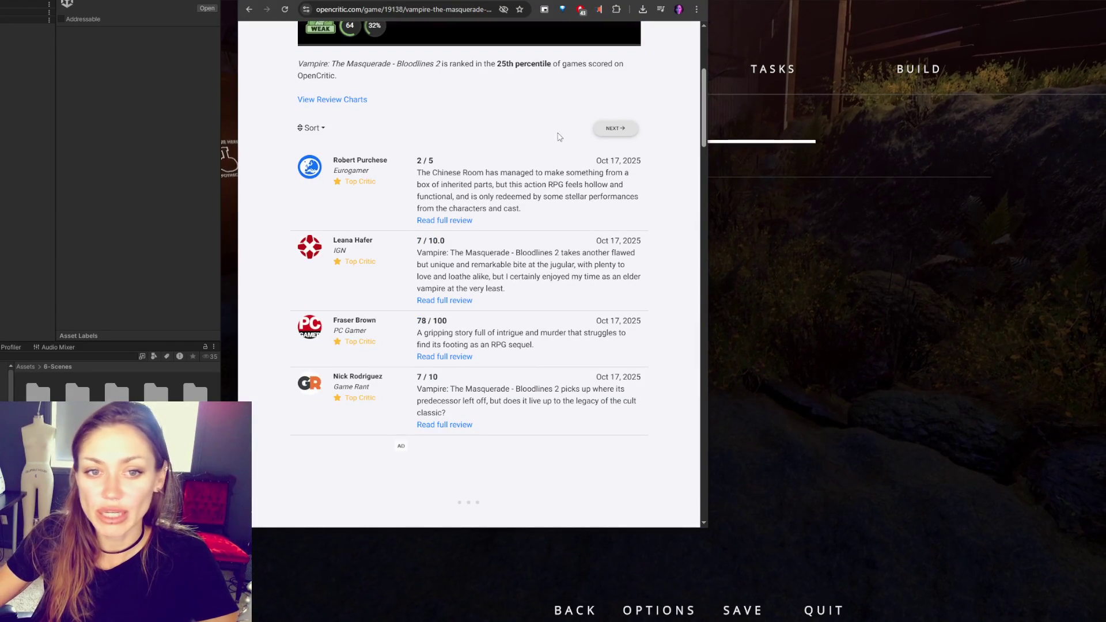
pyautogui.moveTo(421, 173)
pyautogui.mouseDown()
pyautogui.moveTo(570, 174)
pyautogui.moveTo(619, 185)
pyautogui.moveTo(494, 184)
pyautogui.moveTo(632, 184)
pyautogui.moveTo(625, 197)
pyautogui.moveTo(454, 197)
pyautogui.moveTo(634, 199)
pyautogui.moveTo(650, 212)
pyautogui.mouseUp()
pyautogui.click(561, 255)
# - Read further down, highlighting the whole IGN review quote
pyautogui.scroll(-1, 589, 264)
pyautogui.moveTo(415, 204); pyautogui.dragTo(644, 215)
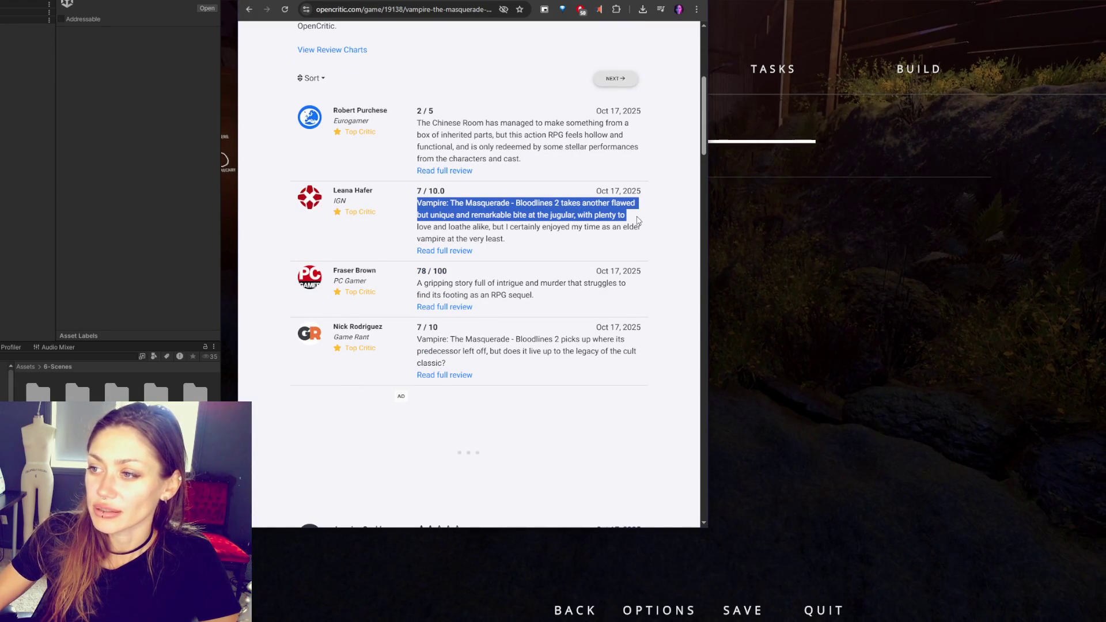
pyautogui.moveTo(638, 221); pyautogui.dragTo(630, 242)
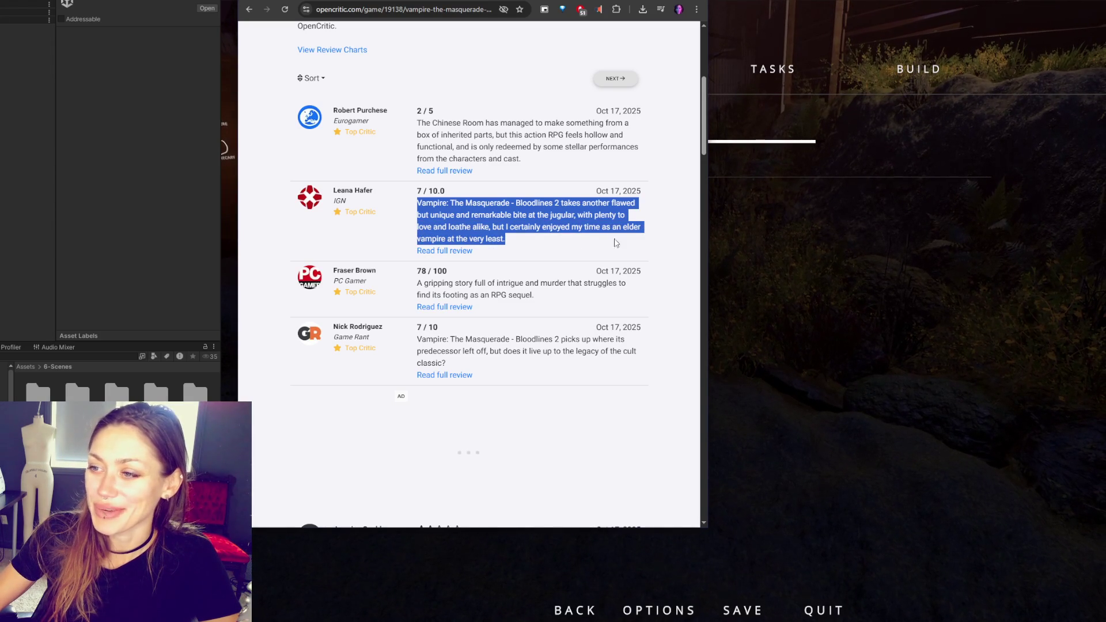
pyautogui.scroll(-2, 573, 240)
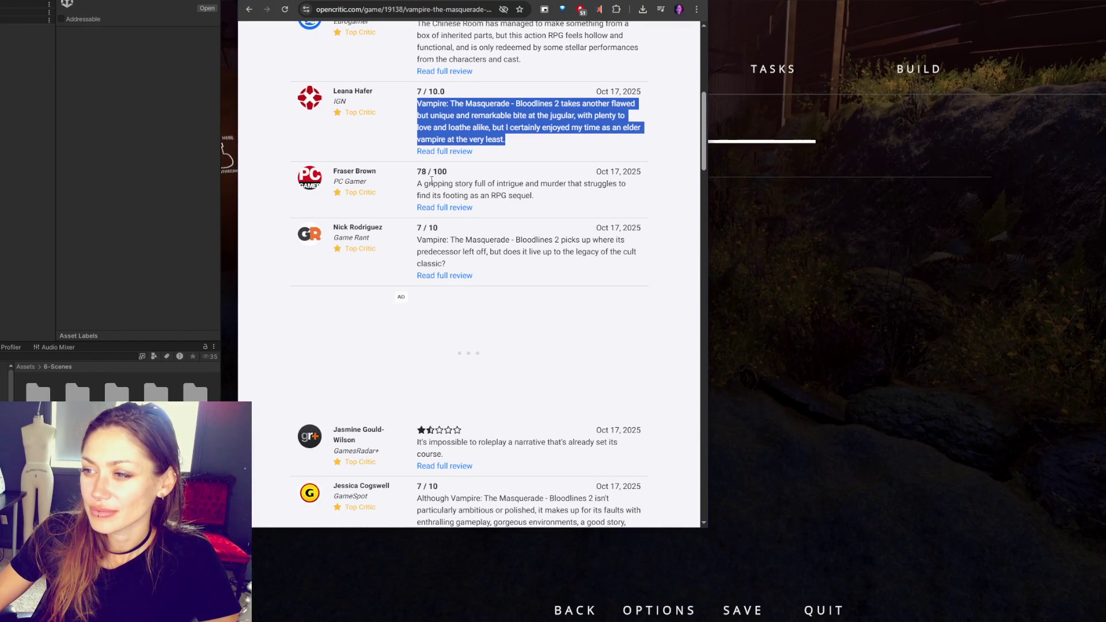
pyautogui.scroll(-3, 431, 180)
pyautogui.moveTo(417, 91); pyautogui.dragTo(476, 115)
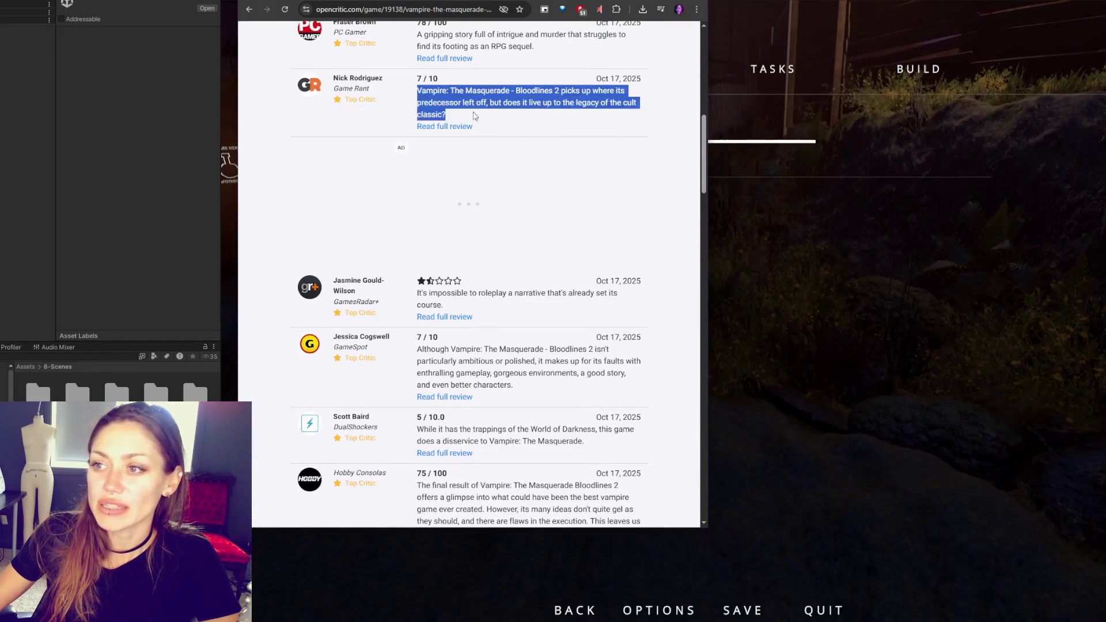
pyautogui.scroll(-2, 612, 202)
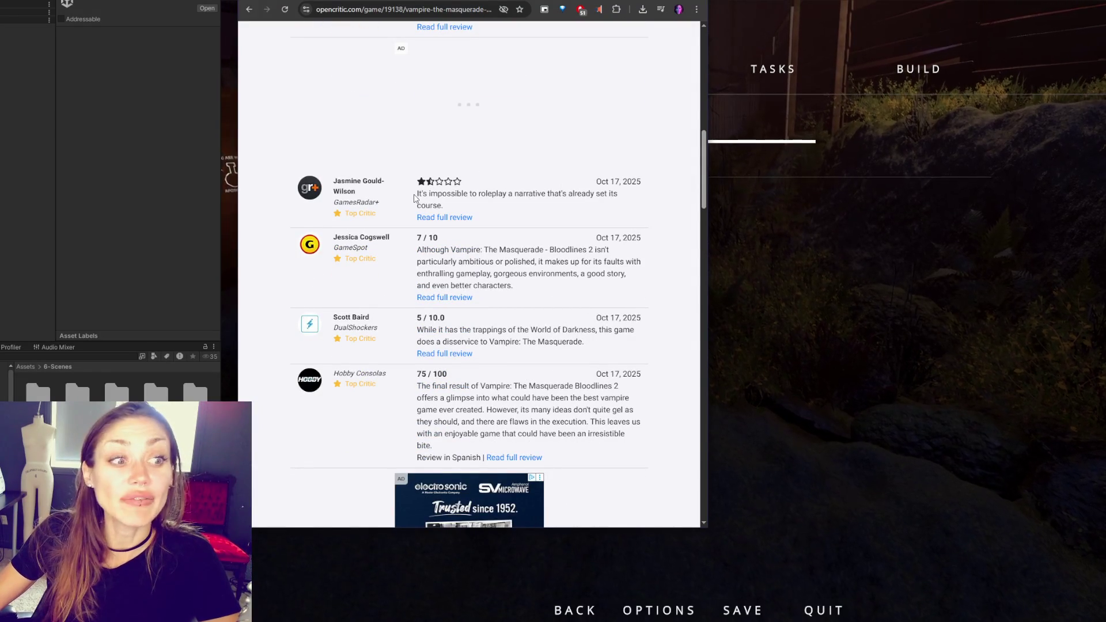
# - Highlight and read the GamesRadar+ 1.5-star review quote
pyautogui.moveTo(416, 194); pyautogui.dragTo(469, 209)
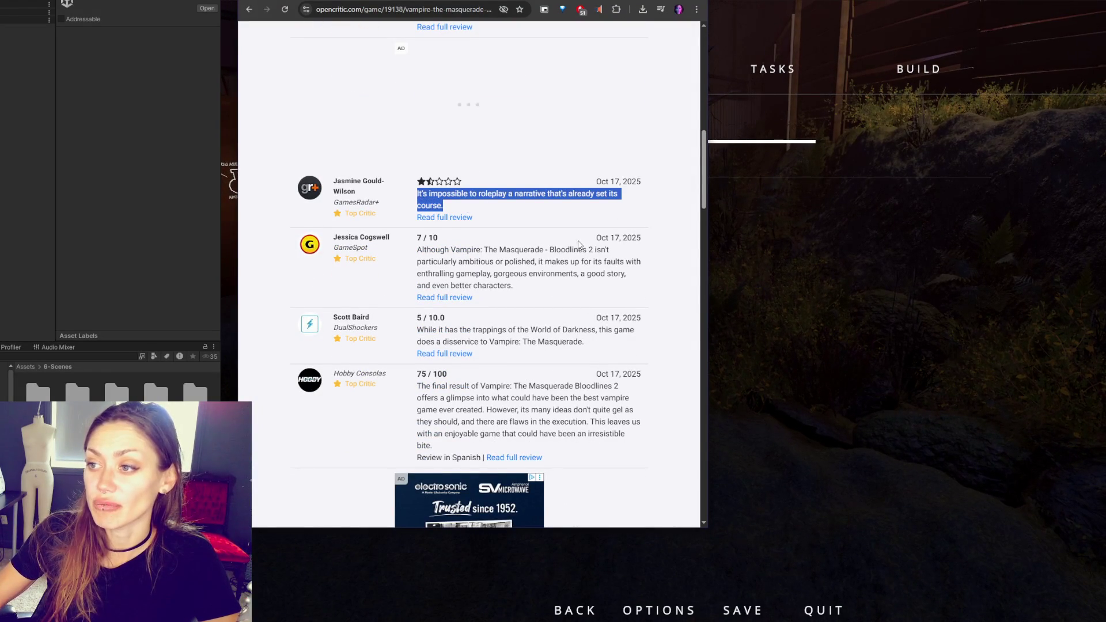
pyautogui.click(564, 230)
pyautogui.moveTo(416, 197)
pyautogui.mouseDown()
pyautogui.moveTo(461, 196)
pyautogui.moveTo(446, 207)
pyautogui.mouseUp()
pyautogui.scroll(5, 529, 199)
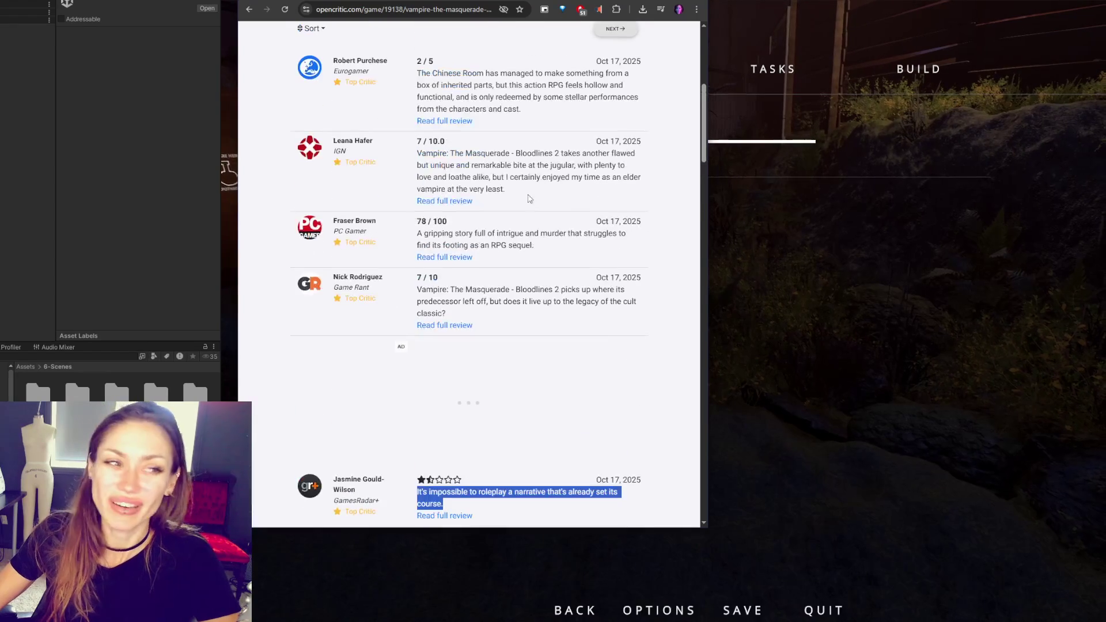
pyautogui.scroll(-4, 506, 208)
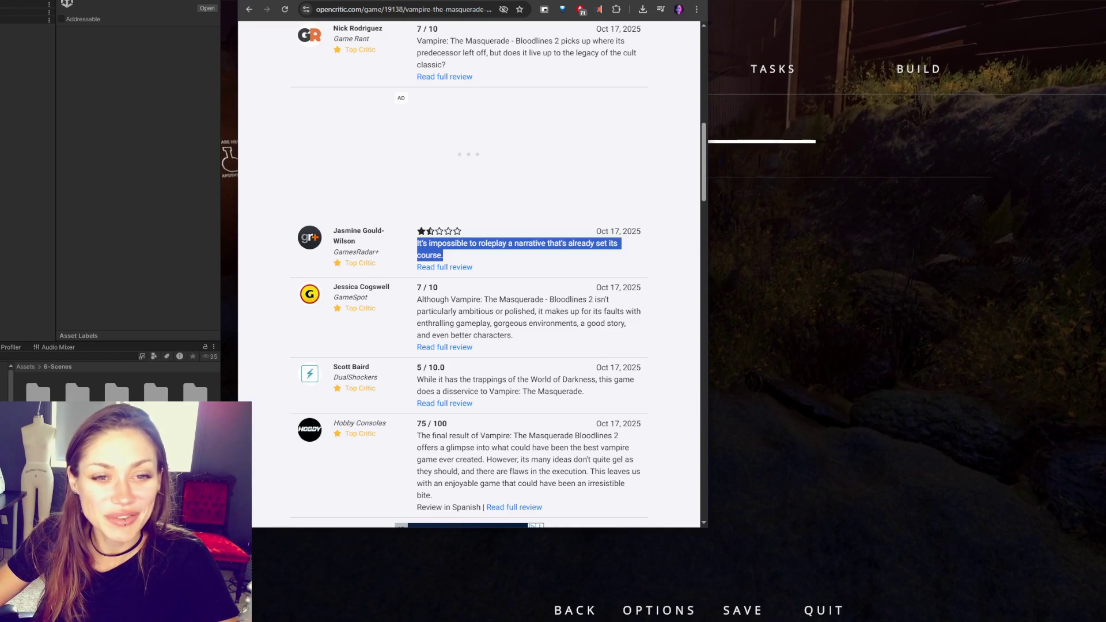
# - Highlight the DualShockers line about a disservice
pyautogui.hotkey('alt', 'Tab')
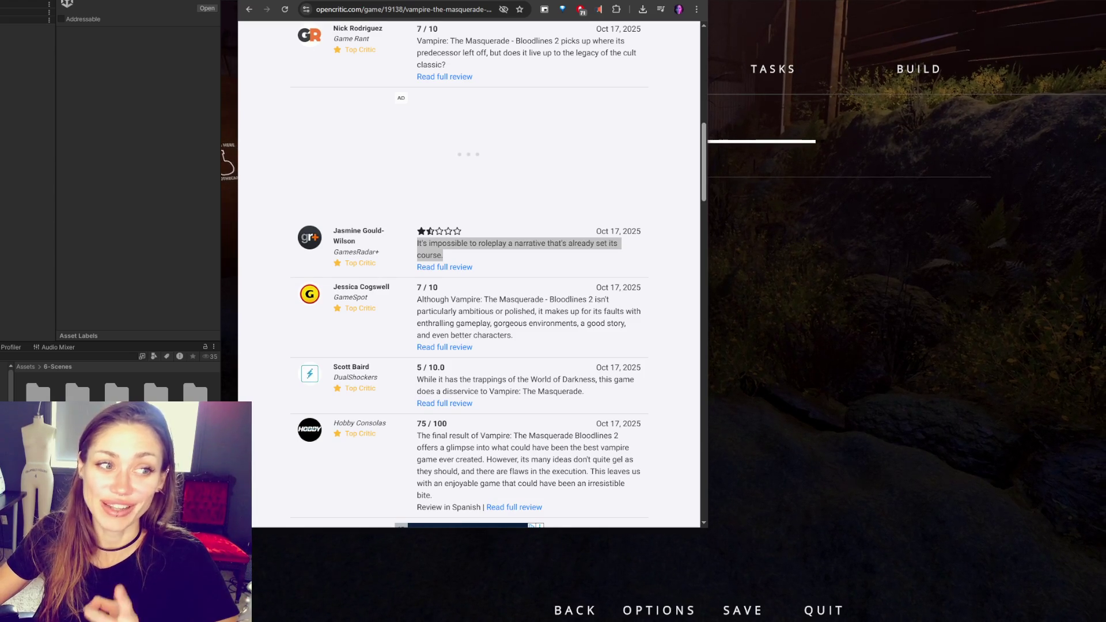
pyautogui.scroll(-4, 488, 307)
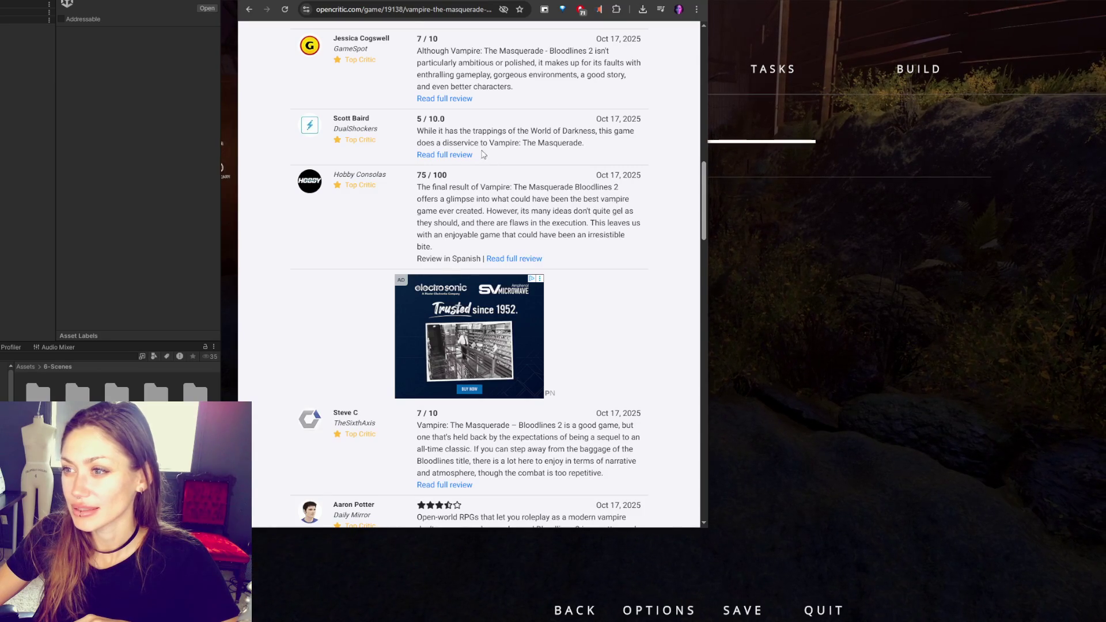
pyautogui.moveTo(414, 144); pyautogui.dragTo(658, 145)
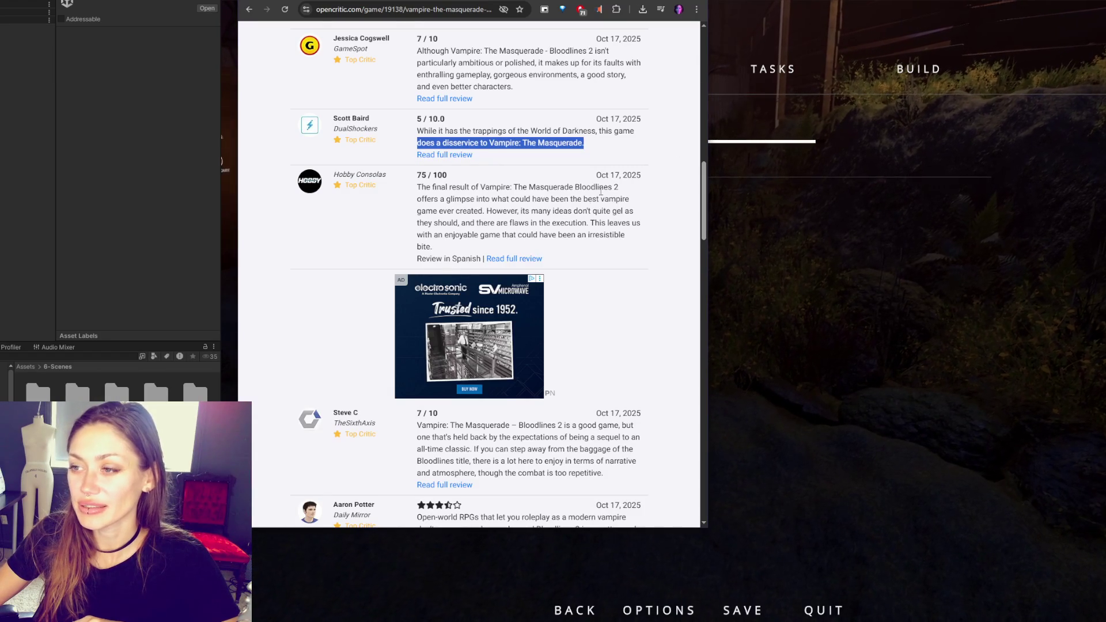
# - Scroll to the 4/10 Push Square review, highlight its full quote, then deselect
pyautogui.scroll(-5, 587, 207)
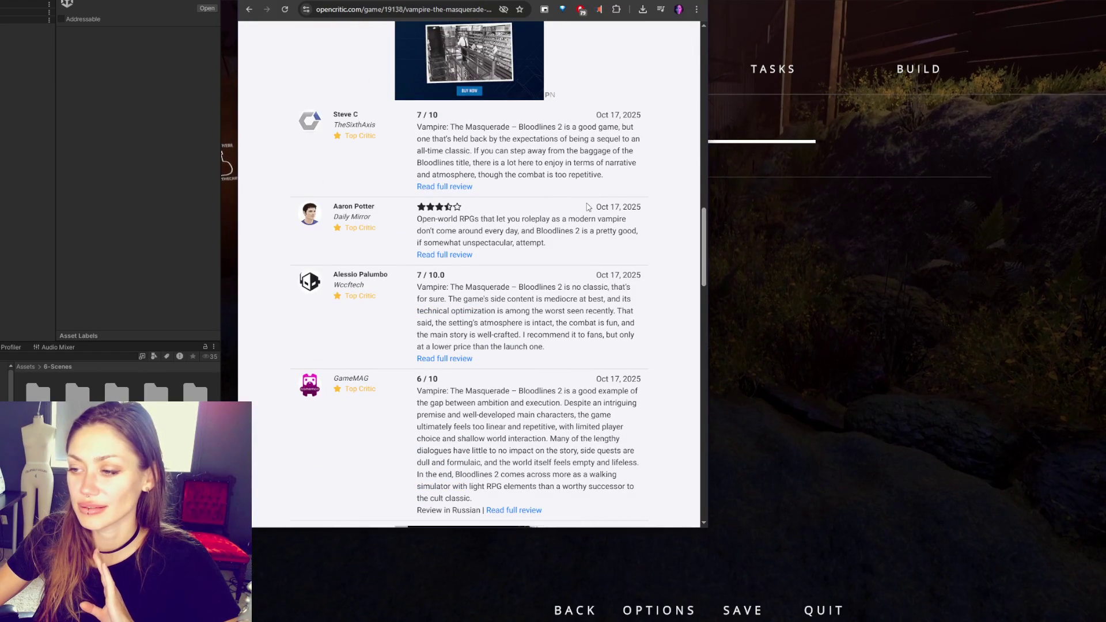
pyautogui.scroll(-5, 587, 207)
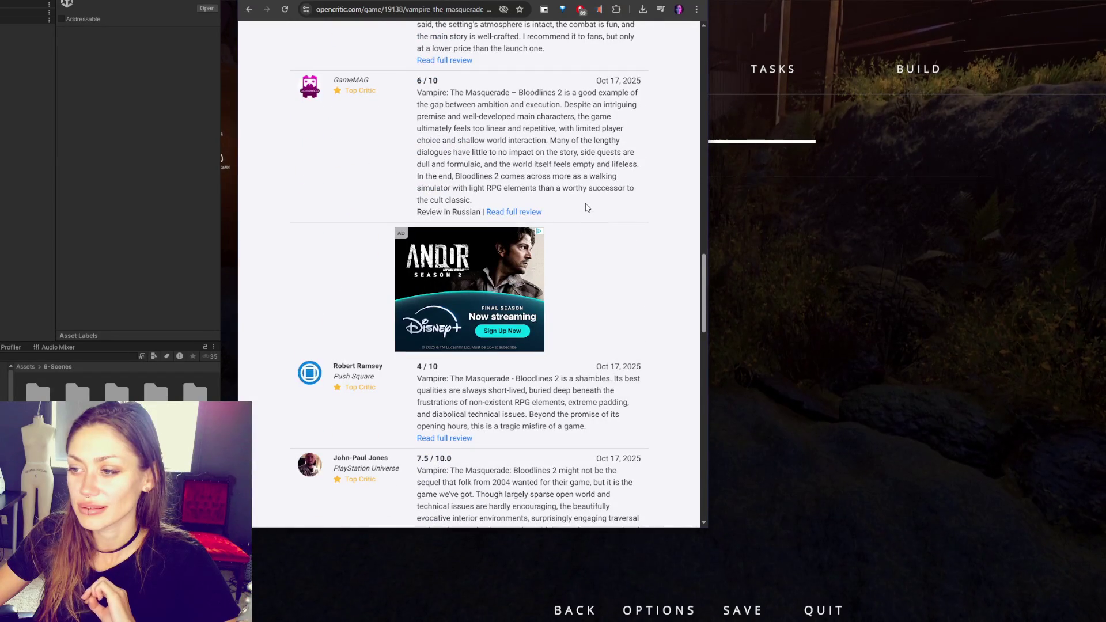
pyautogui.scroll(-3, 587, 208)
pyautogui.moveTo(450, 229)
pyautogui.mouseDown()
pyautogui.moveTo(616, 230)
pyautogui.moveTo(628, 245)
pyautogui.mouseUp()
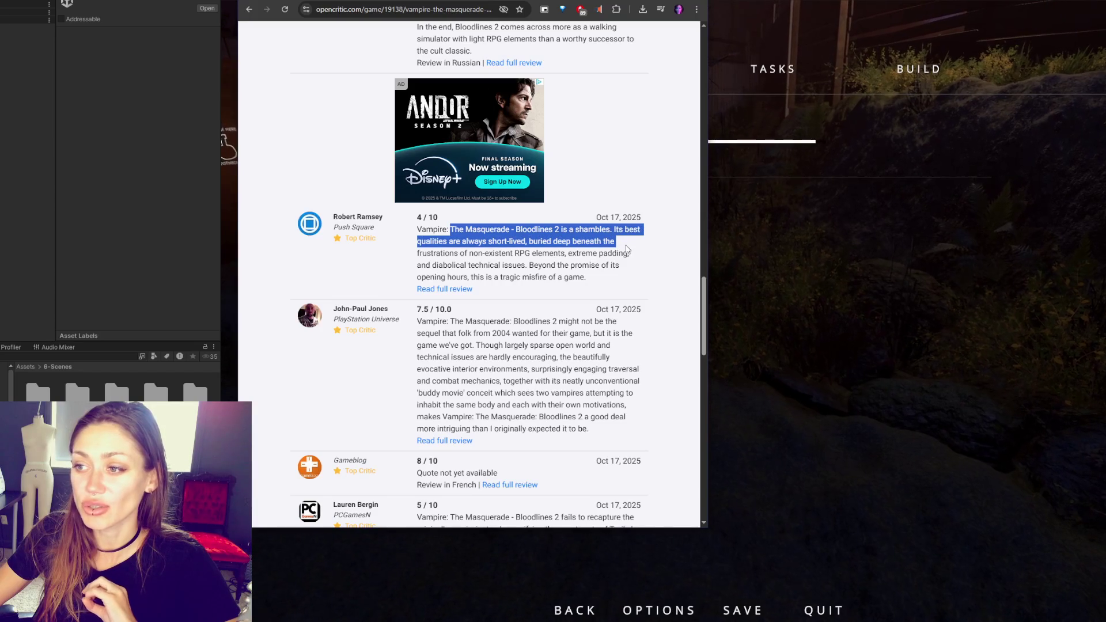
pyautogui.moveTo(632, 250); pyautogui.dragTo(650, 262)
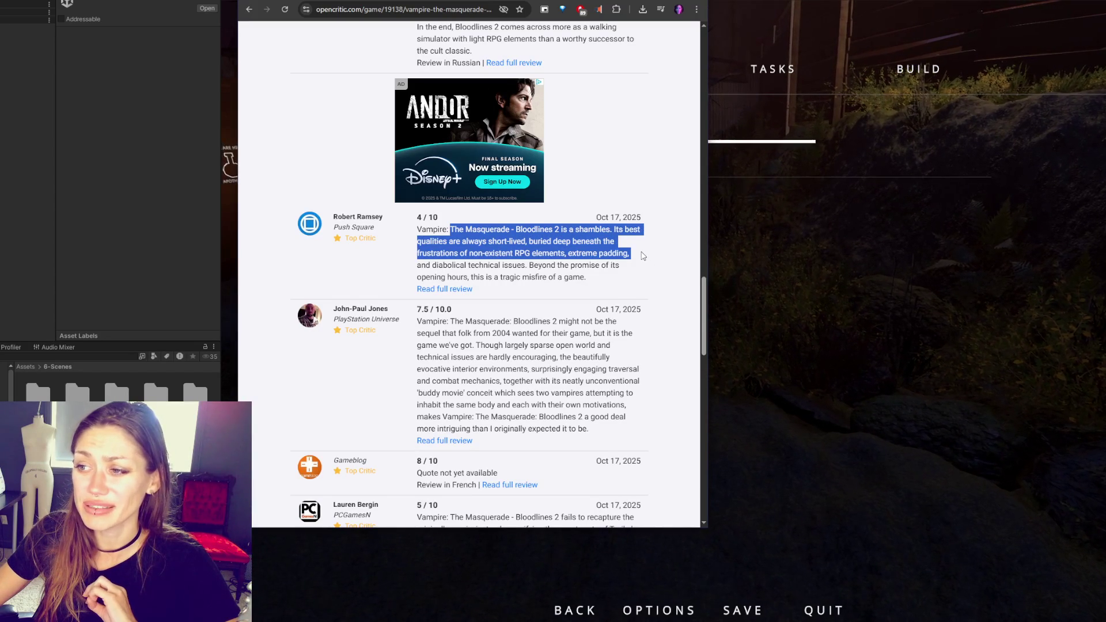
pyautogui.moveTo(641, 259); pyautogui.dragTo(638, 268)
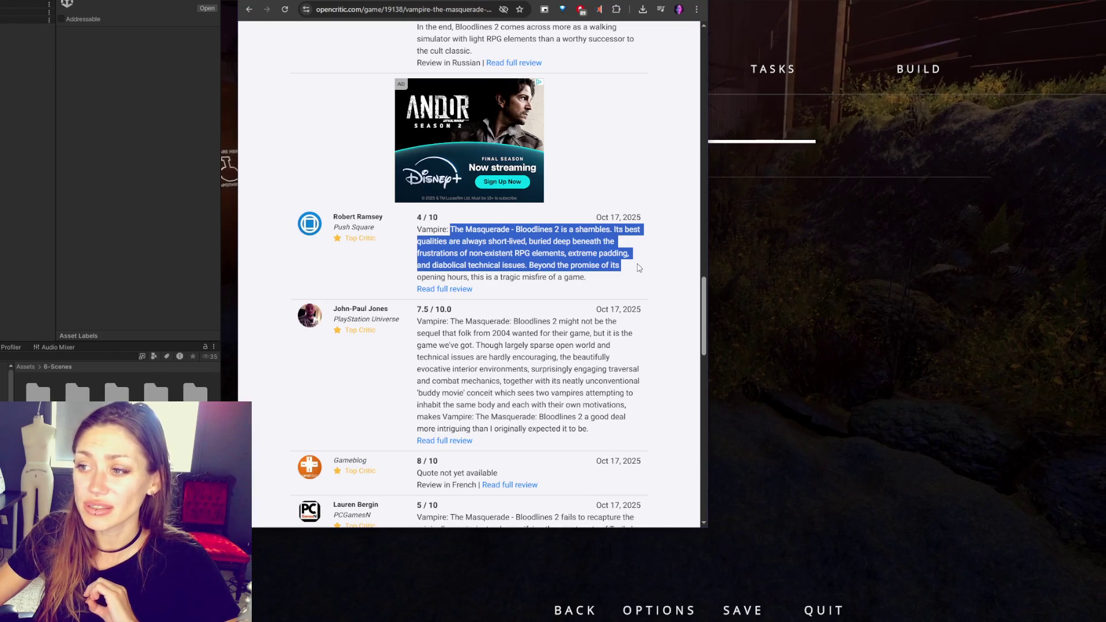
pyautogui.moveTo(629, 270); pyautogui.dragTo(611, 281)
pyautogui.click(610, 282)
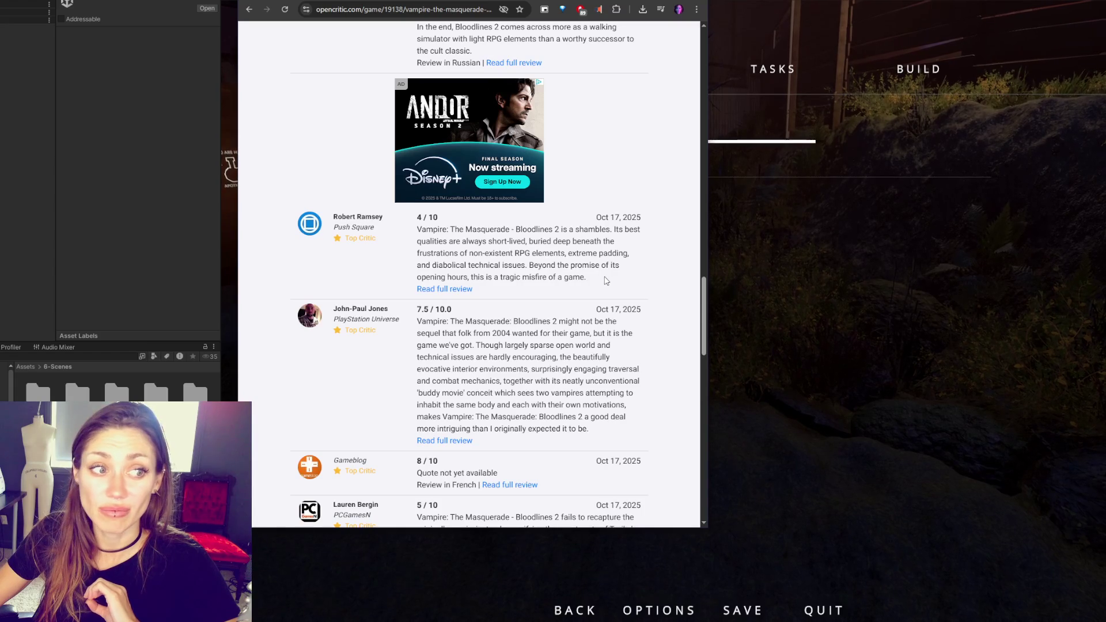
# - Scroll to the 5/10 PCGamesN review, highlight its quote lines, then clear the selection
pyautogui.scroll(-3, 608, 280)
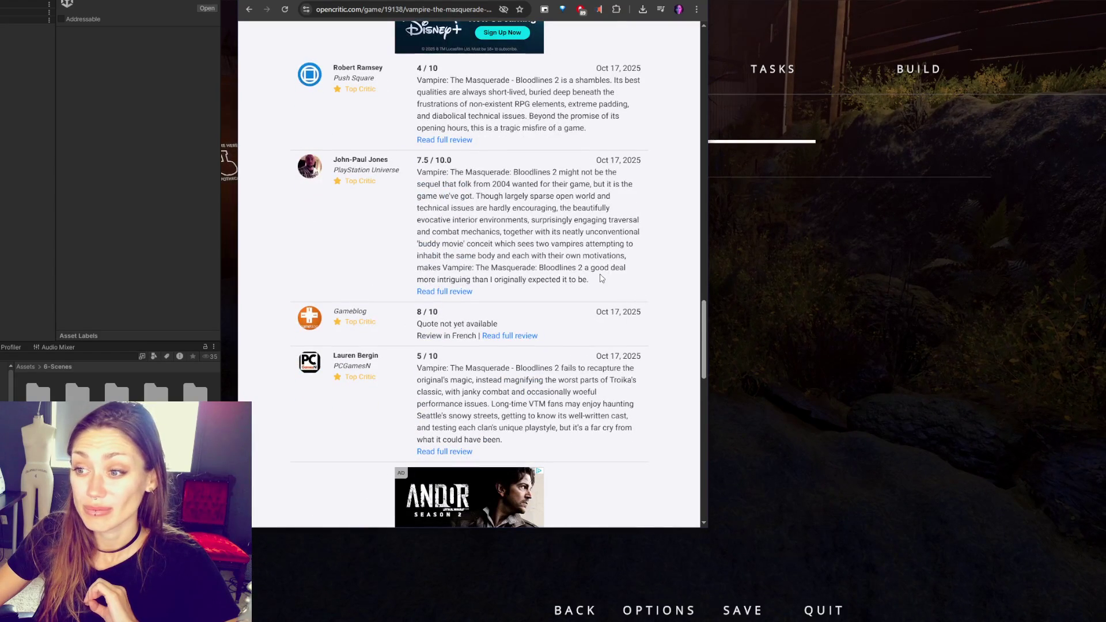
pyautogui.scroll(-4, 600, 278)
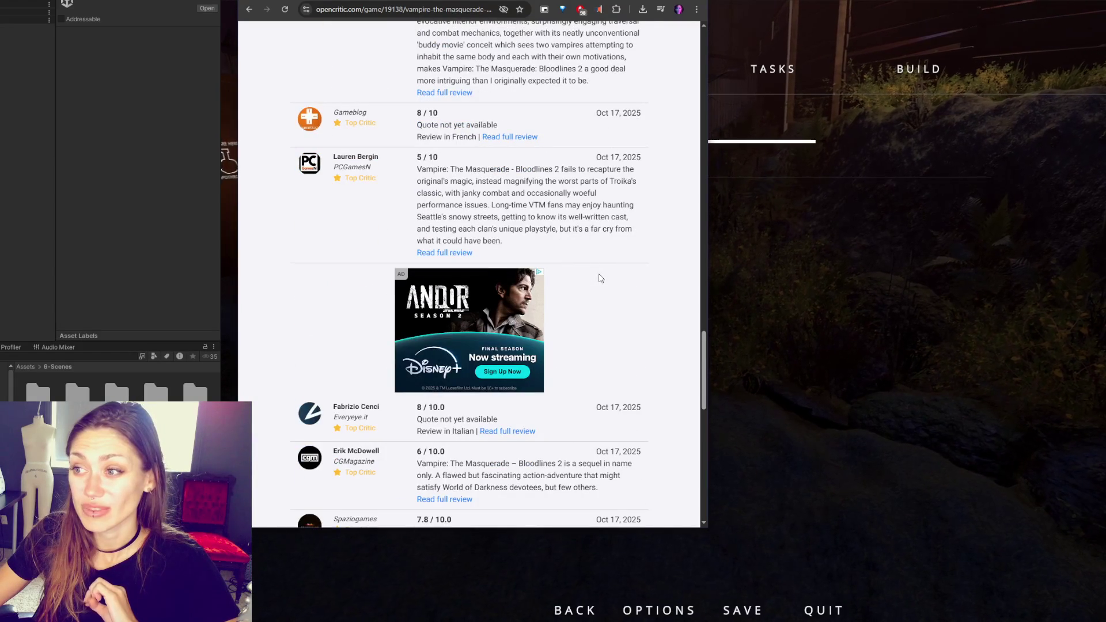
pyautogui.moveTo(477, 169)
pyautogui.mouseDown()
pyautogui.moveTo(490, 193)
pyautogui.moveTo(474, 182)
pyautogui.moveTo(563, 190)
pyautogui.moveTo(476, 195)
pyautogui.moveTo(487, 197)
pyautogui.moveTo(590, 191)
pyautogui.mouseUp()
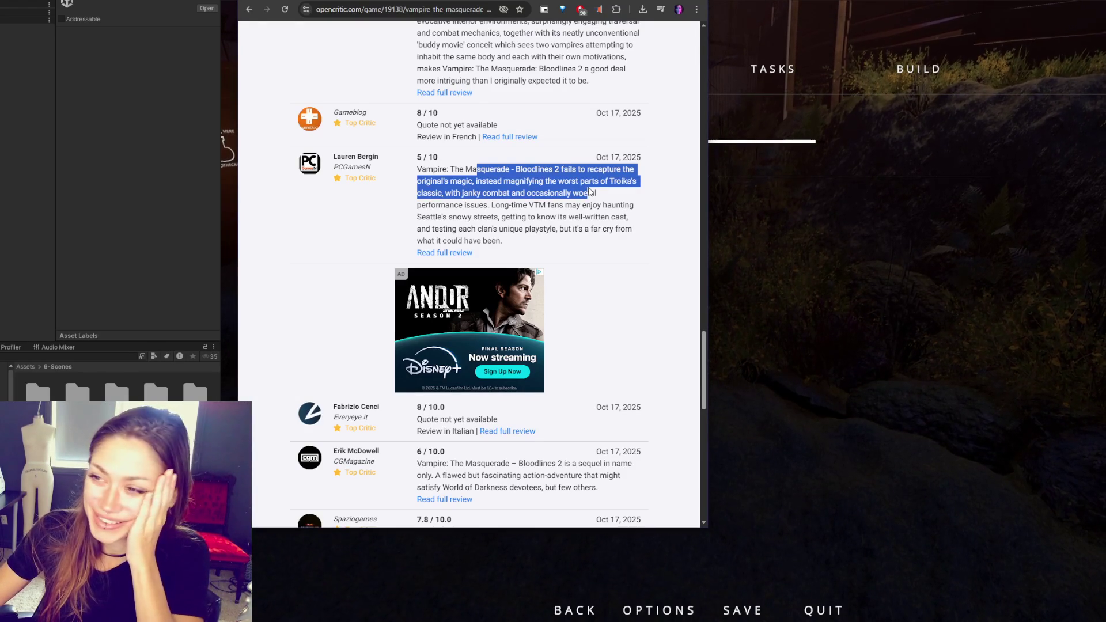
pyautogui.moveTo(590, 192)
pyautogui.mouseDown()
pyautogui.moveTo(479, 205)
pyautogui.moveTo(558, 206)
pyautogui.mouseUp()
pyautogui.click(589, 205)
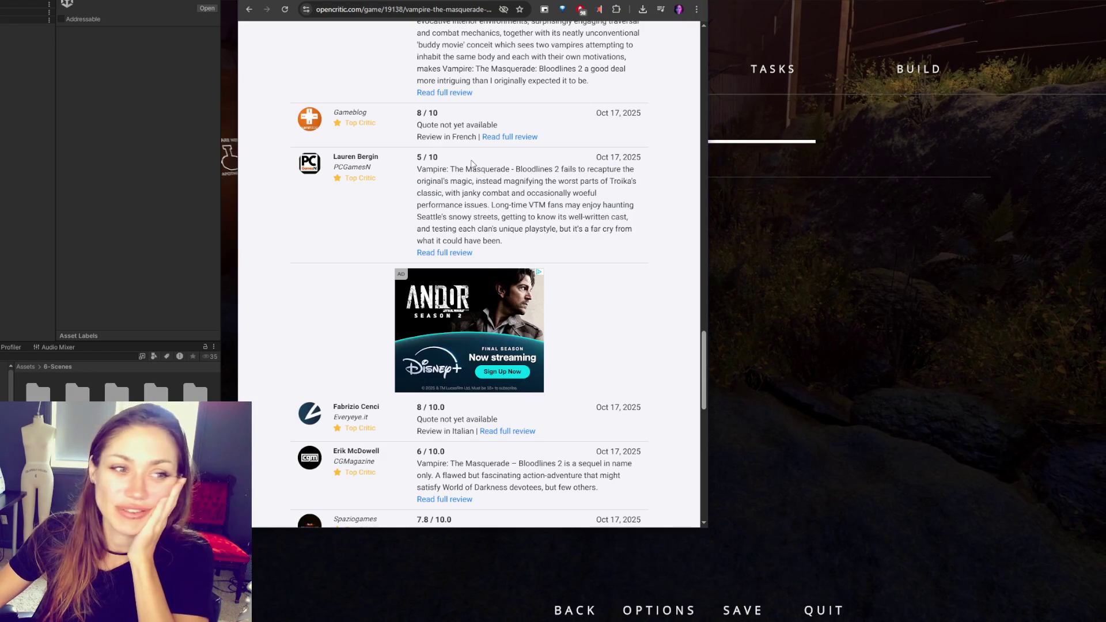
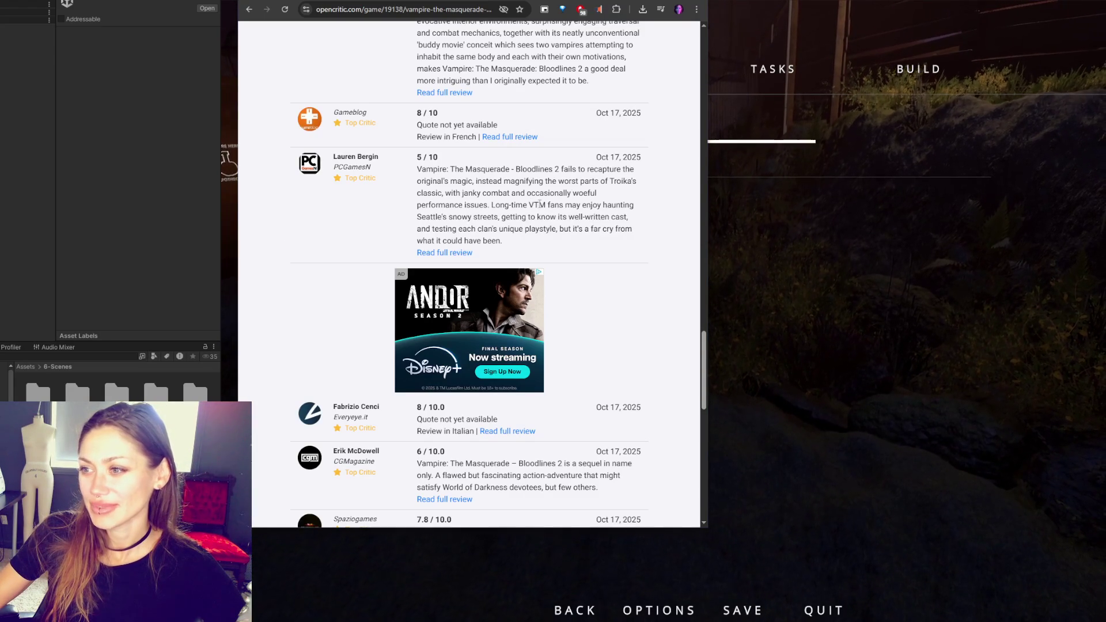
# - Read the PCGamesN and CGMagazine reviews, highlighting passages, down to the last reviews on page one
pyautogui.moveTo(491, 205)
pyautogui.mouseDown()
pyautogui.moveTo(603, 217)
pyautogui.moveTo(477, 217)
pyautogui.moveTo(634, 218)
pyautogui.moveTo(477, 228)
pyautogui.moveTo(651, 242)
pyautogui.mouseUp()
pyautogui.click(651, 242)
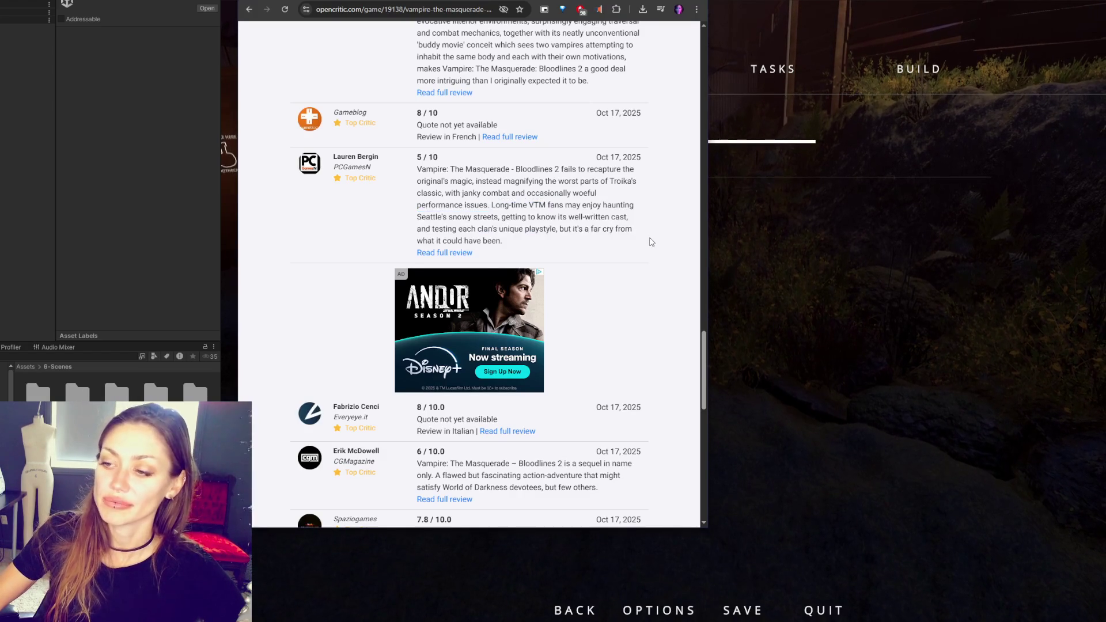
pyautogui.scroll(-4, 650, 230)
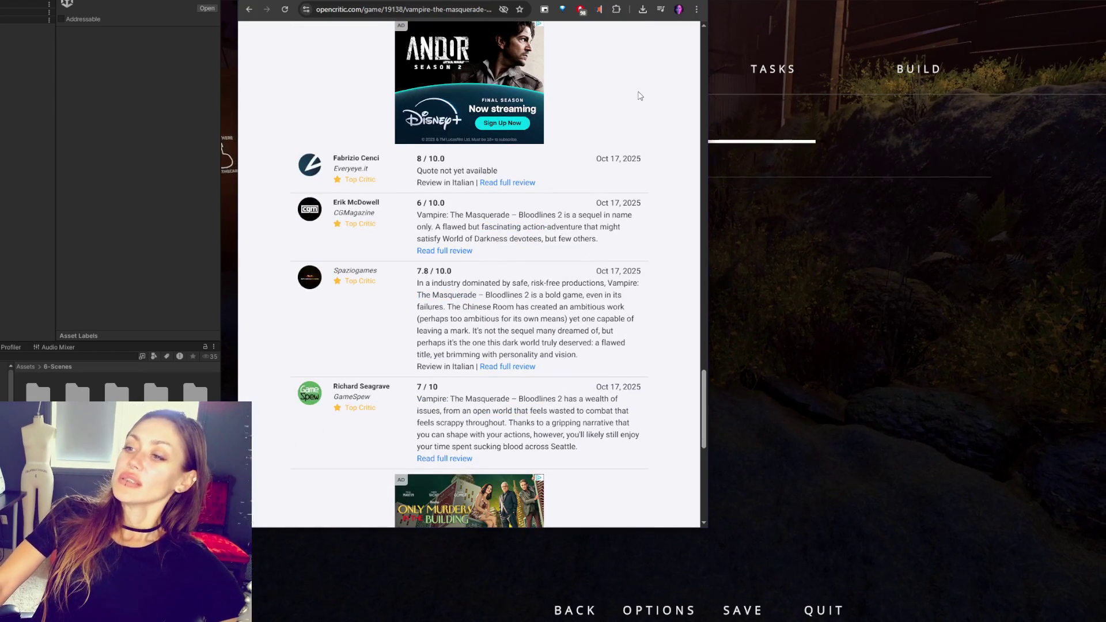
pyautogui.moveTo(547, 214)
pyautogui.mouseDown()
pyautogui.moveTo(565, 216)
pyautogui.moveTo(443, 238)
pyautogui.moveTo(441, 227)
pyautogui.moveTo(622, 239)
pyautogui.mouseUp()
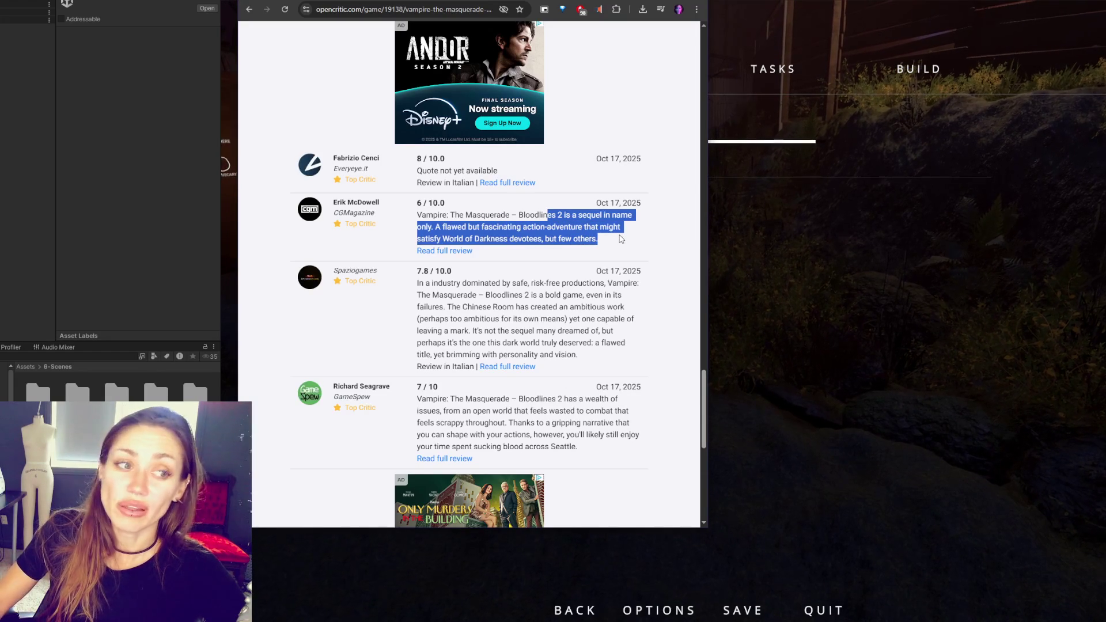
pyautogui.doubleClick(512, 236)
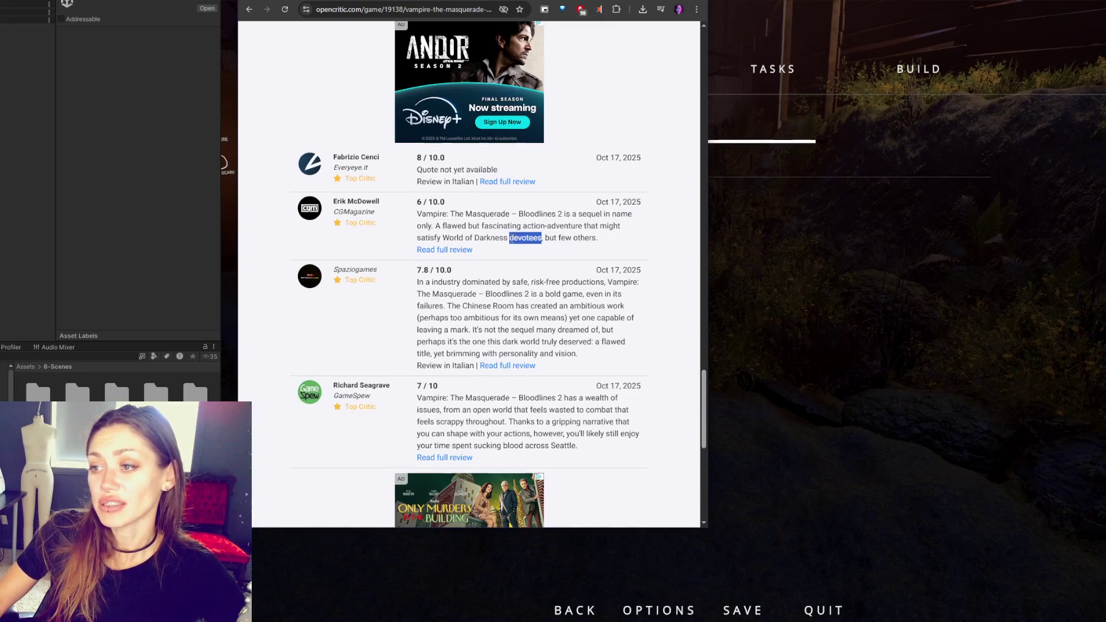
pyautogui.scroll(-4, 511, 239)
pyautogui.scroll(2, 509, 247)
pyautogui.scroll(-1, 596, 241)
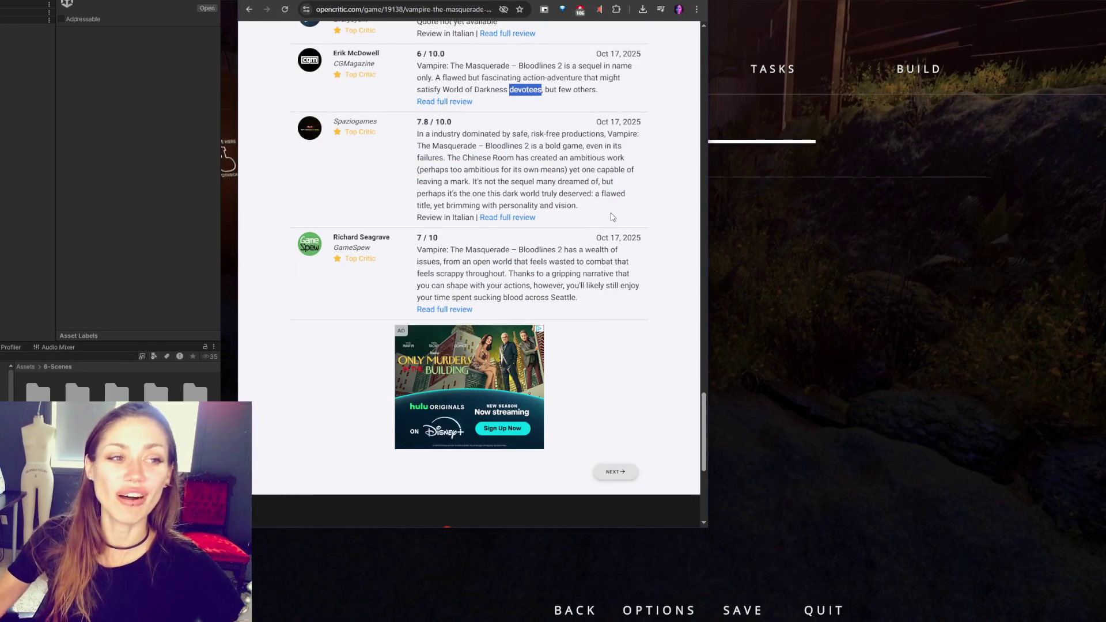
pyautogui.click(749, 219)
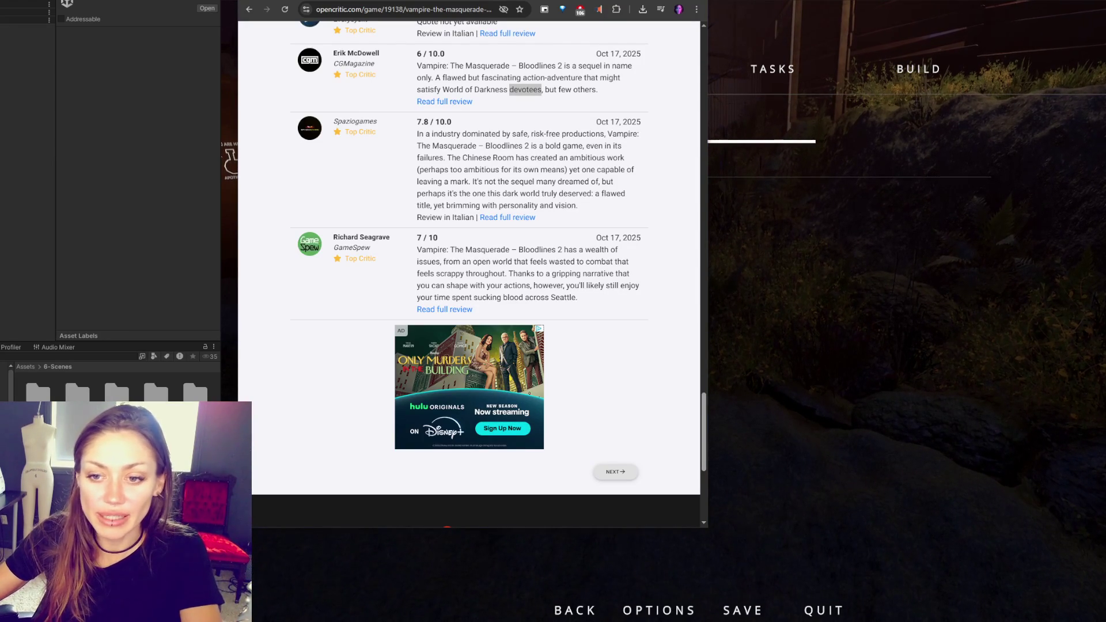
pyautogui.press('super+s')
pyautogui.press('Escape')
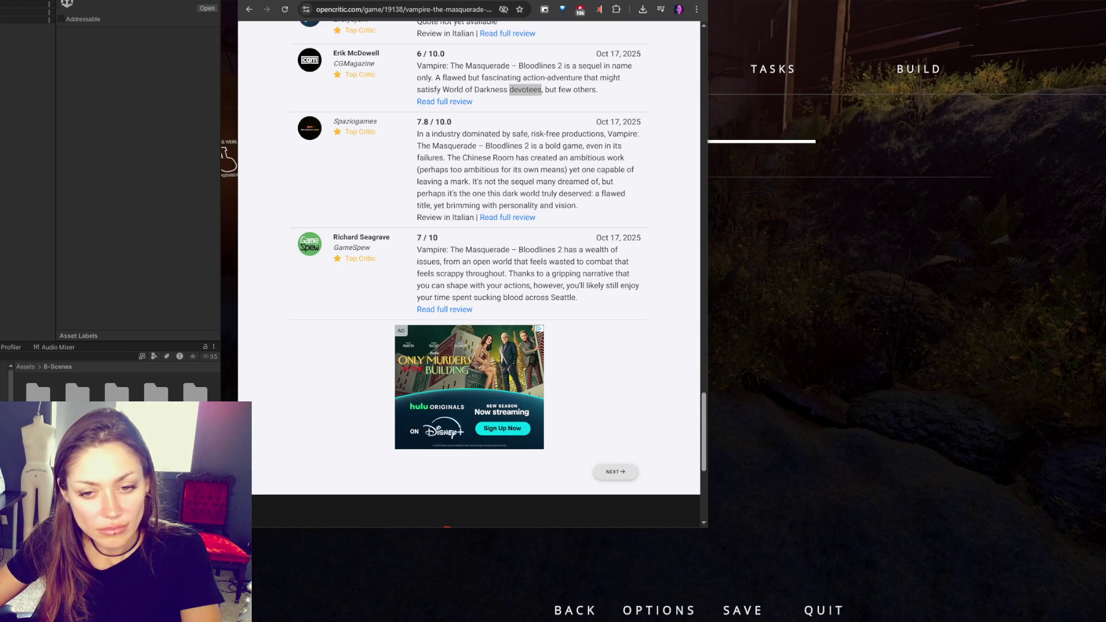
pyautogui.hotkey('alt', 'Tab')
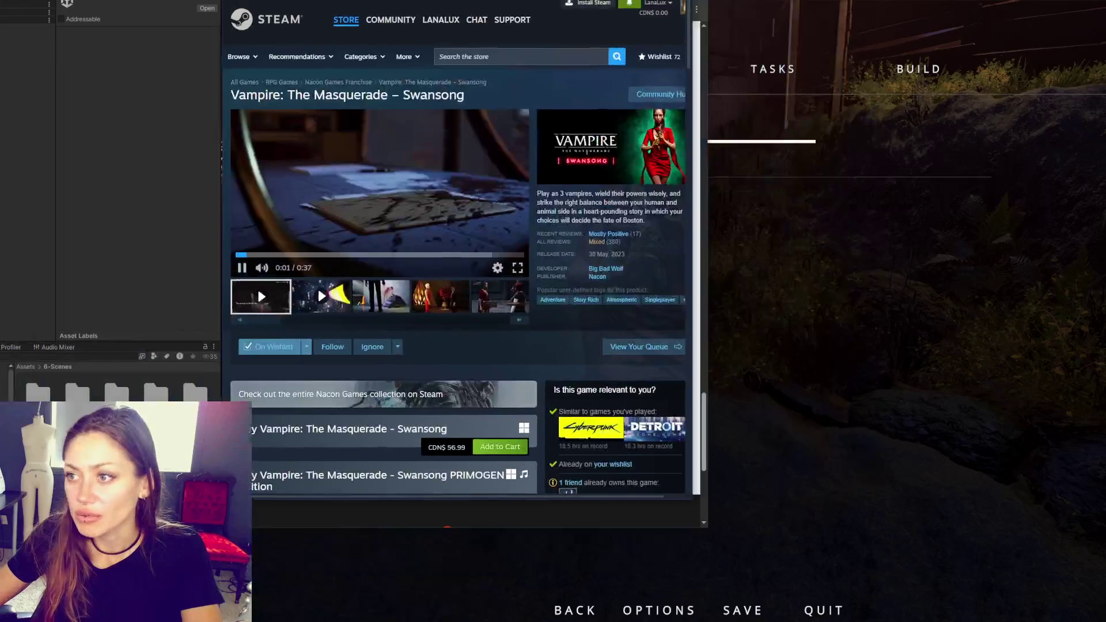
pyautogui.moveTo(664, 494)
pyautogui.mouseDown()
pyautogui.moveTo(974, 594)
pyautogui.moveTo(1037, 602)
pyautogui.mouseUp()
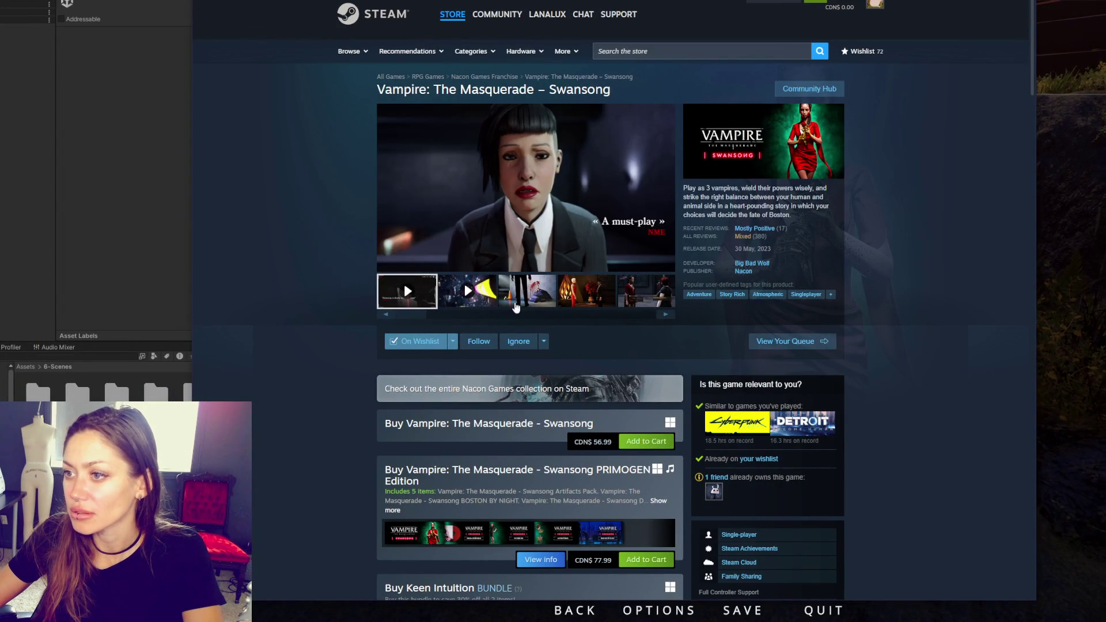
pyautogui.click(516, 308)
pyautogui.click(610, 296)
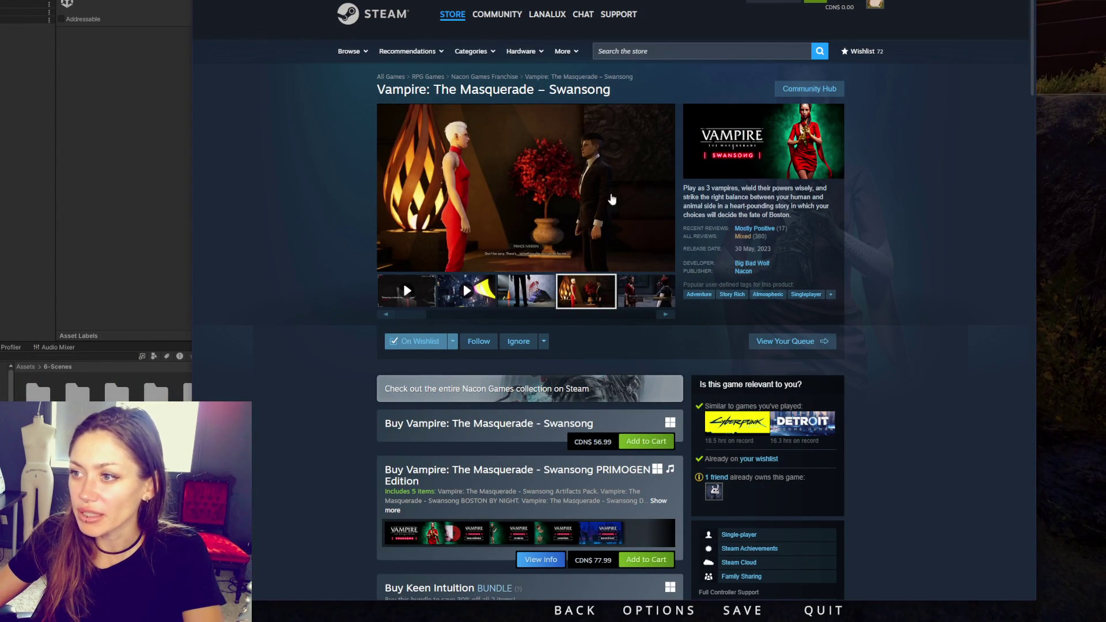
pyautogui.click(646, 294)
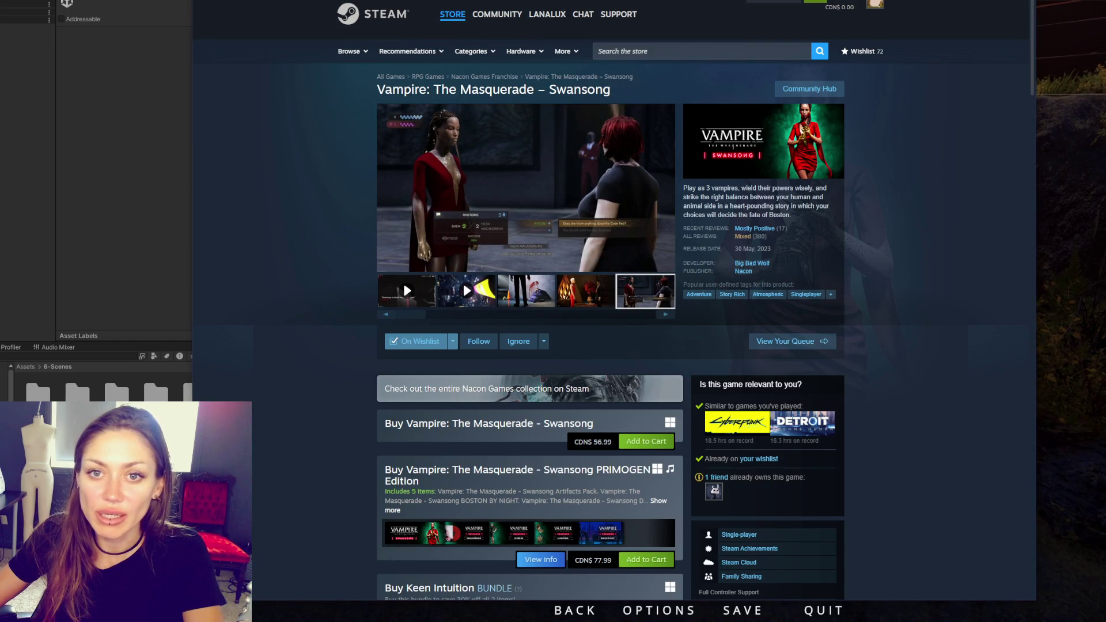
pyautogui.scroll(-3, 640, 242)
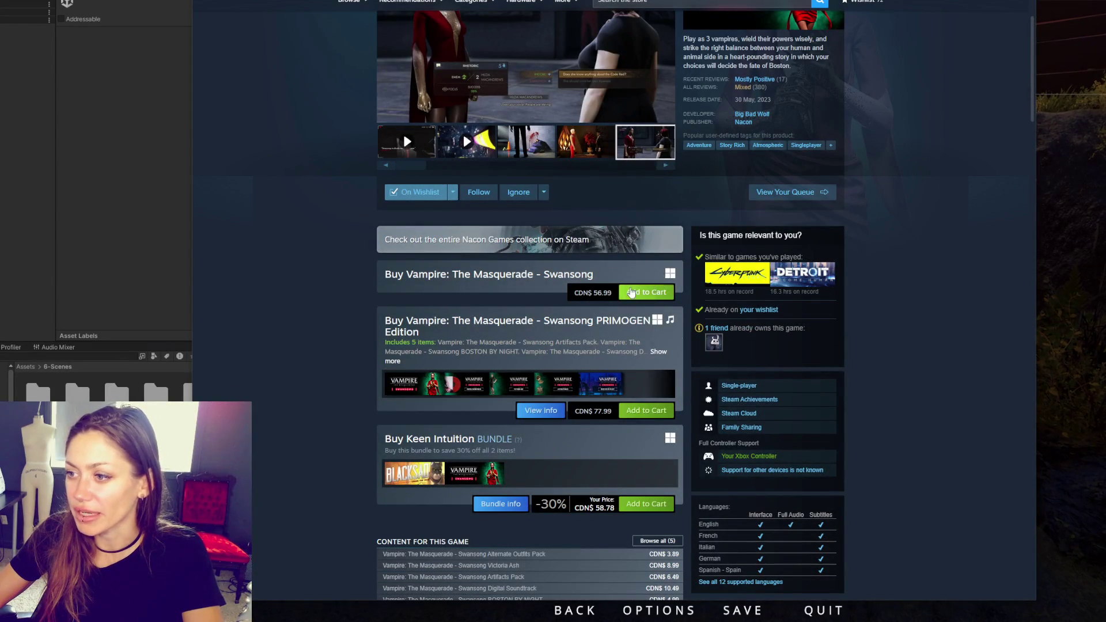
pyautogui.scroll(-4, 631, 266)
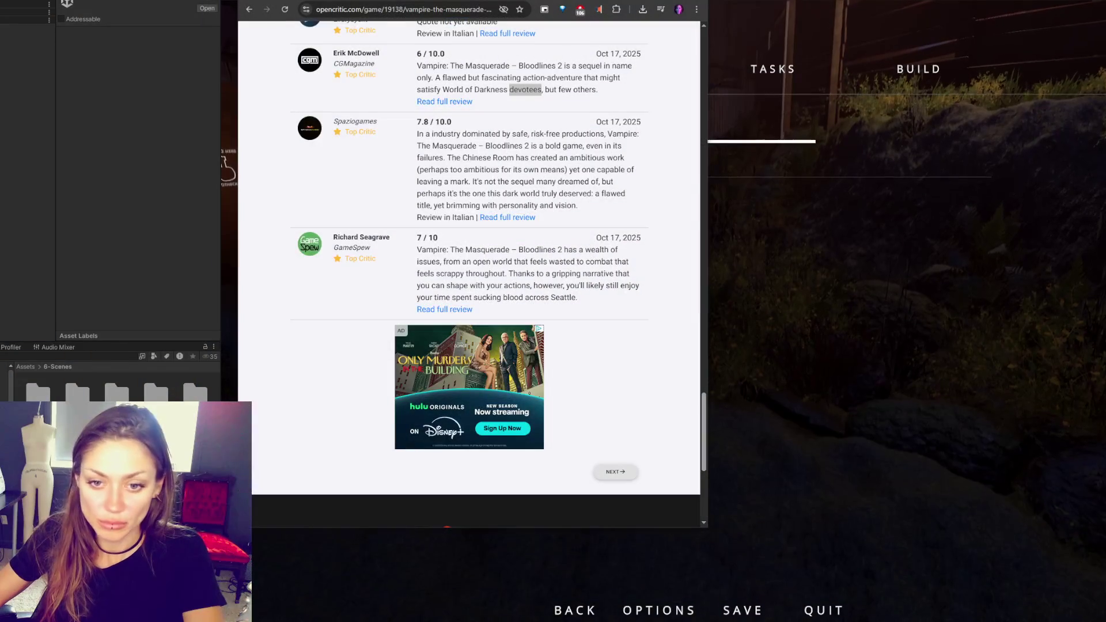
# - Load the next page of critic reviews and scroll down to the Game Sandwich 4/10 review
pyautogui.scroll(-5, 576, 374)
pyautogui.scroll(5, 611, 449)
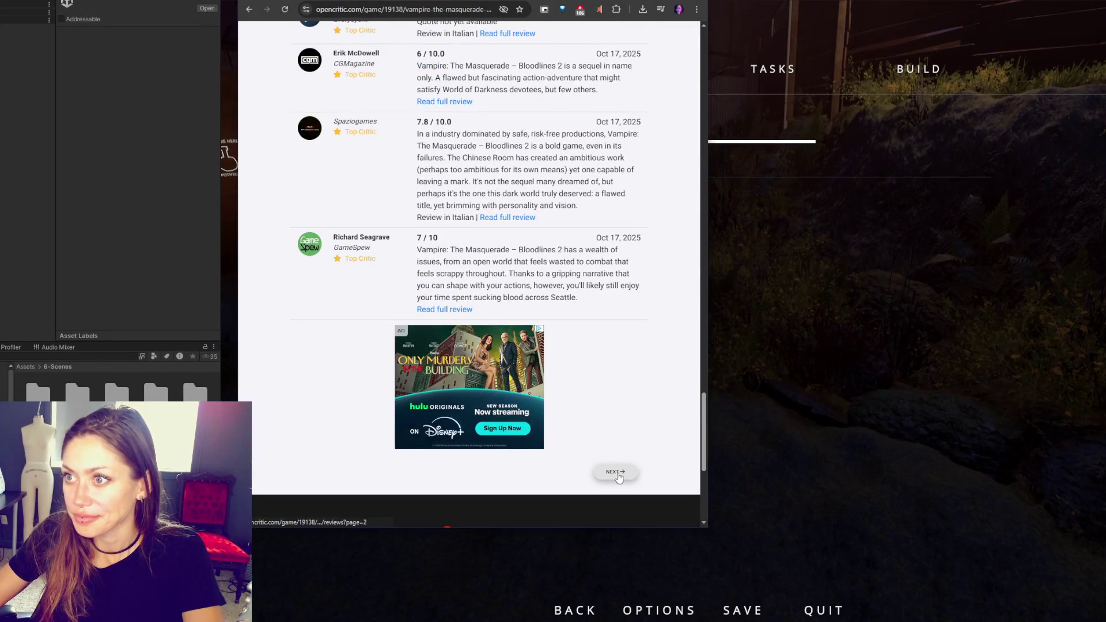
pyautogui.click(616, 471)
pyautogui.scroll(-3, 576, 285)
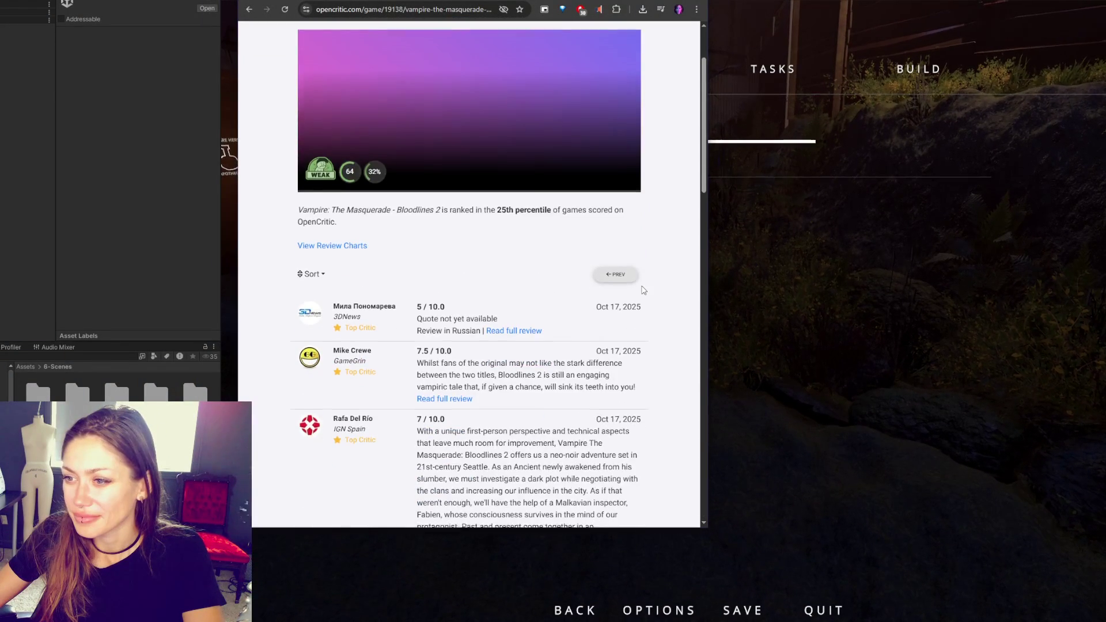
pyautogui.scroll(-2, 511, 280)
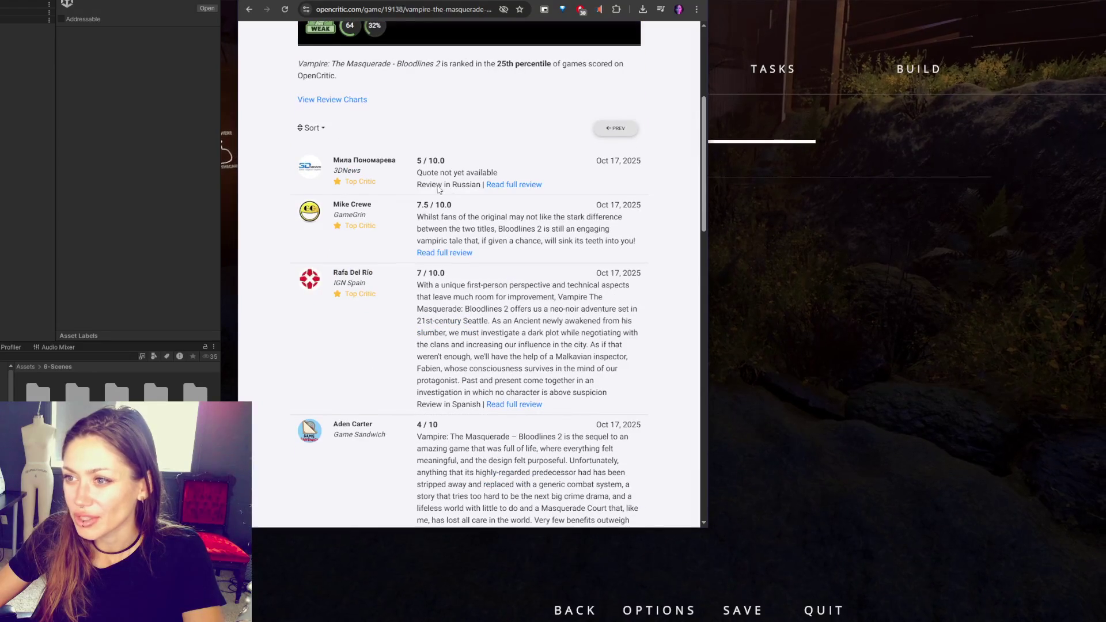
pyautogui.scroll(-4, 454, 262)
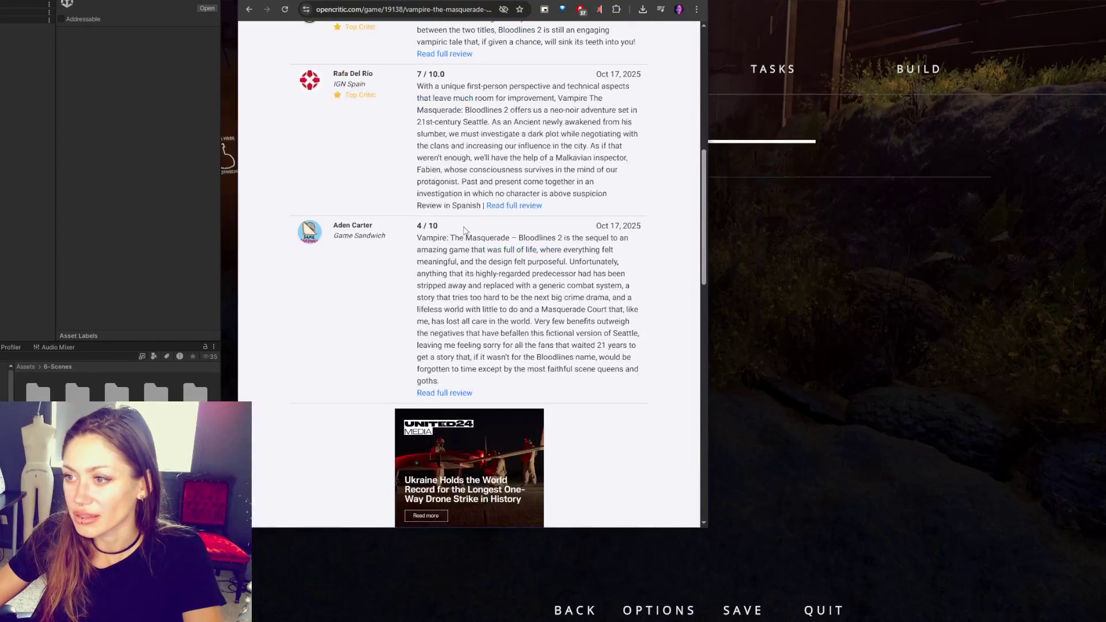
pyautogui.scroll(-1, 455, 236)
# - Open the full Game Sandwich review, skim its opening paragraph, then go back to OpenCritic
pyautogui.click(444, 343)
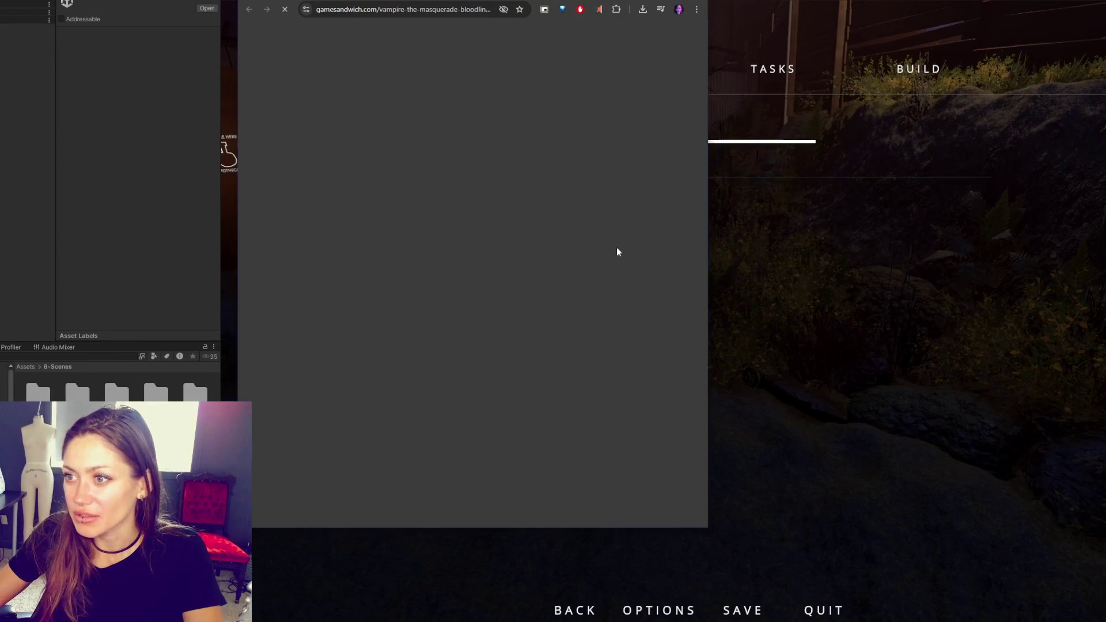
pyautogui.scroll(-6, 425, 193)
pyautogui.scroll(6, 425, 193)
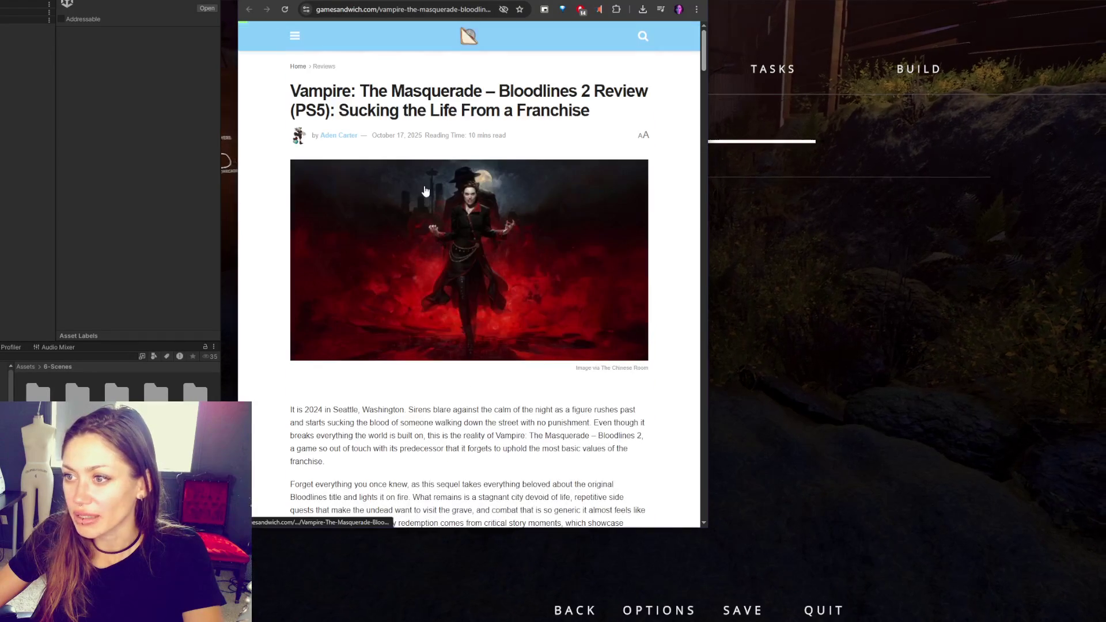
pyautogui.scroll(-4, 346, 195)
pyautogui.moveTo(280, 211); pyautogui.dragTo(432, 286)
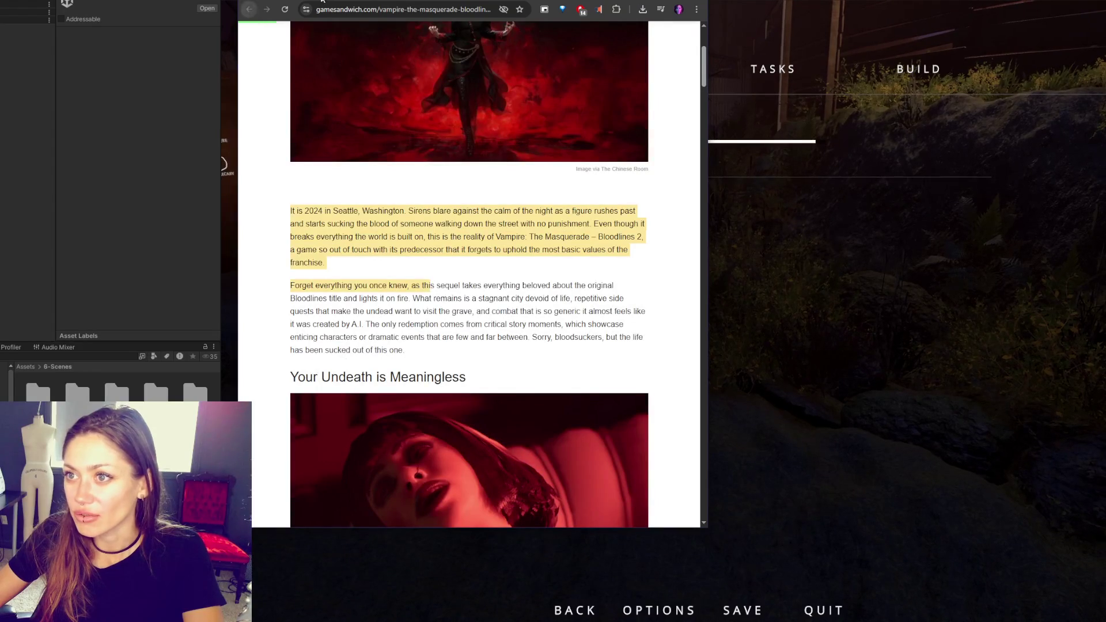
pyautogui.click(249, 9)
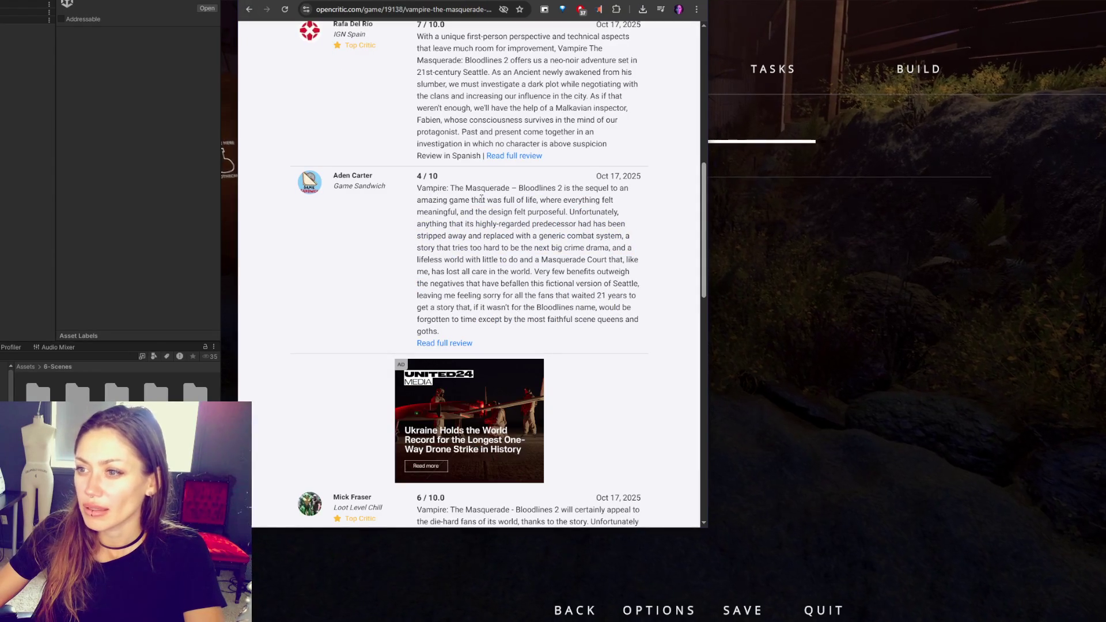
# - Select the Game Sandwich review text from its opening line through the final word 'goths.'
pyautogui.moveTo(472, 190)
pyautogui.mouseDown()
pyautogui.moveTo(482, 216)
pyautogui.moveTo(517, 197)
pyautogui.moveTo(487, 201)
pyautogui.moveTo(553, 203)
pyautogui.moveTo(532, 212)
pyautogui.mouseUp()
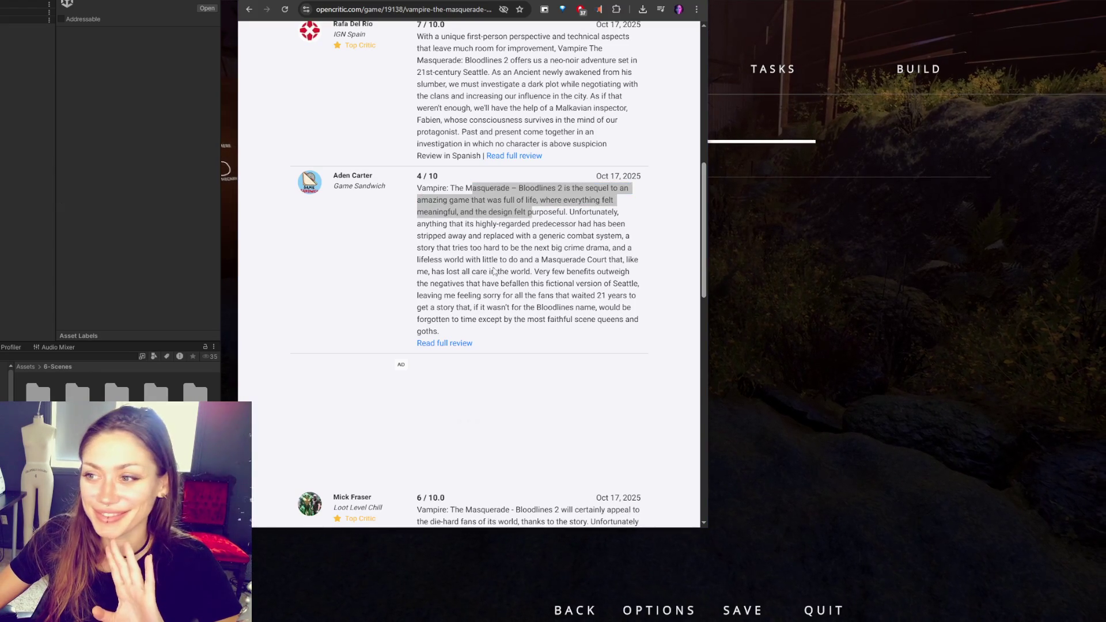
pyautogui.click(485, 301)
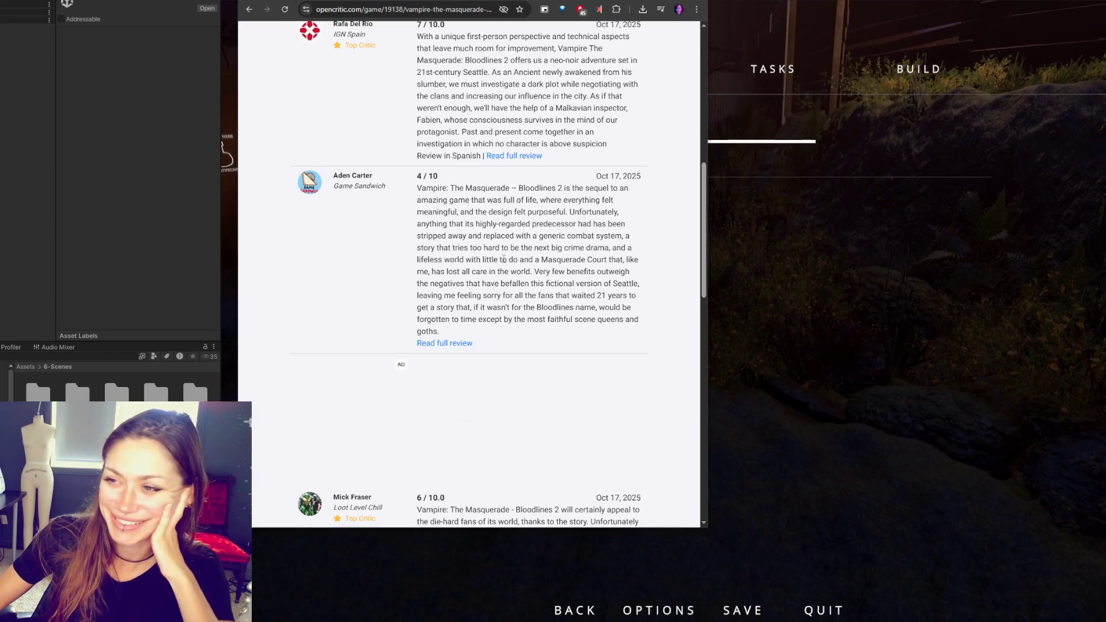
pyautogui.moveTo(445, 191)
pyautogui.mouseDown()
pyautogui.moveTo(457, 212)
pyautogui.moveTo(540, 200)
pyautogui.mouseUp()
pyautogui.click(518, 263)
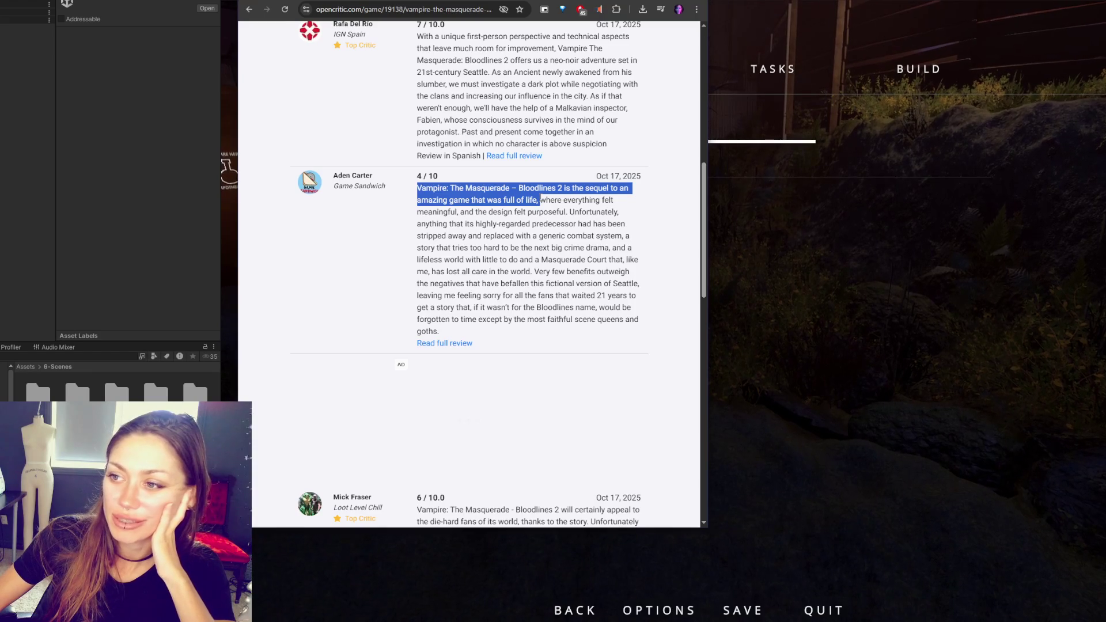
pyautogui.moveTo(533, 200)
pyautogui.mouseDown()
pyautogui.moveTo(637, 212)
pyautogui.moveTo(542, 205)
pyautogui.moveTo(626, 202)
pyautogui.moveTo(472, 212)
pyautogui.moveTo(632, 214)
pyautogui.moveTo(479, 225)
pyautogui.moveTo(624, 225)
pyautogui.moveTo(431, 227)
pyautogui.moveTo(630, 248)
pyautogui.moveTo(455, 249)
pyautogui.moveTo(614, 248)
pyautogui.moveTo(450, 260)
pyautogui.moveTo(634, 254)
pyautogui.moveTo(639, 264)
pyautogui.moveTo(634, 254)
pyautogui.moveTo(443, 271)
pyautogui.moveTo(634, 284)
pyautogui.moveTo(525, 294)
pyautogui.moveTo(522, 307)
pyautogui.mouseUp()
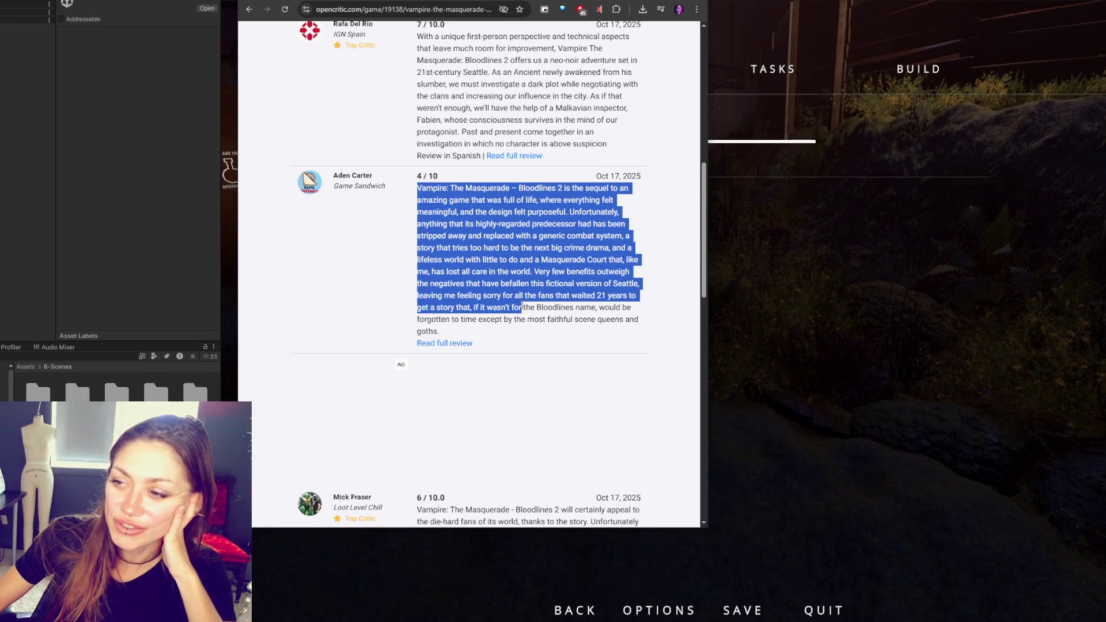
pyautogui.moveTo(510, 307); pyautogui.dragTo(504, 319)
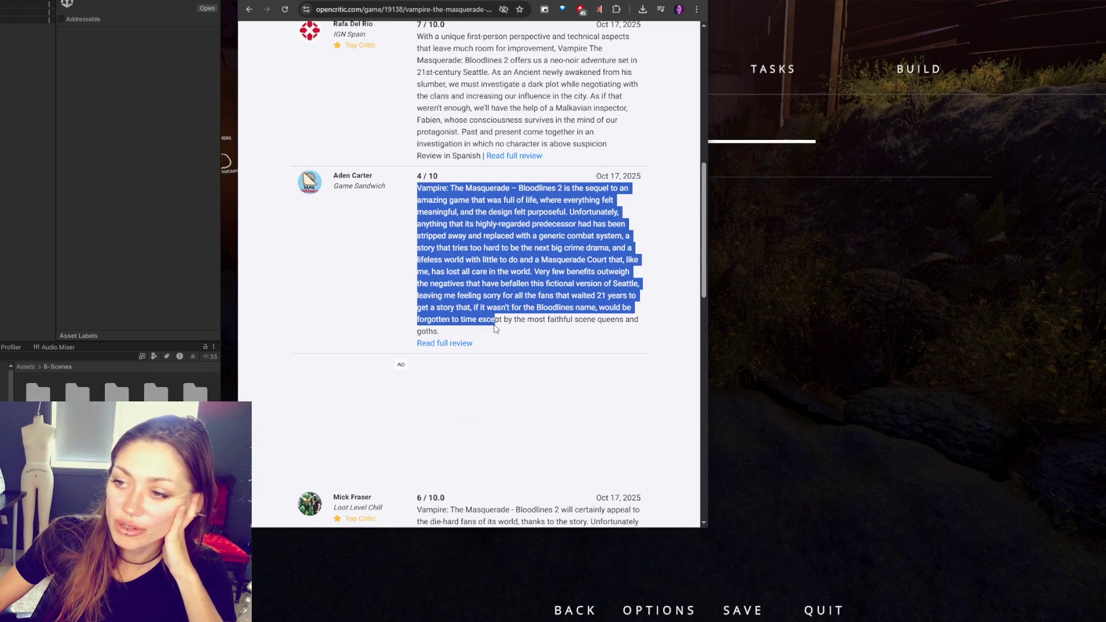
pyautogui.moveTo(494, 329); pyautogui.dragTo(494, 333)
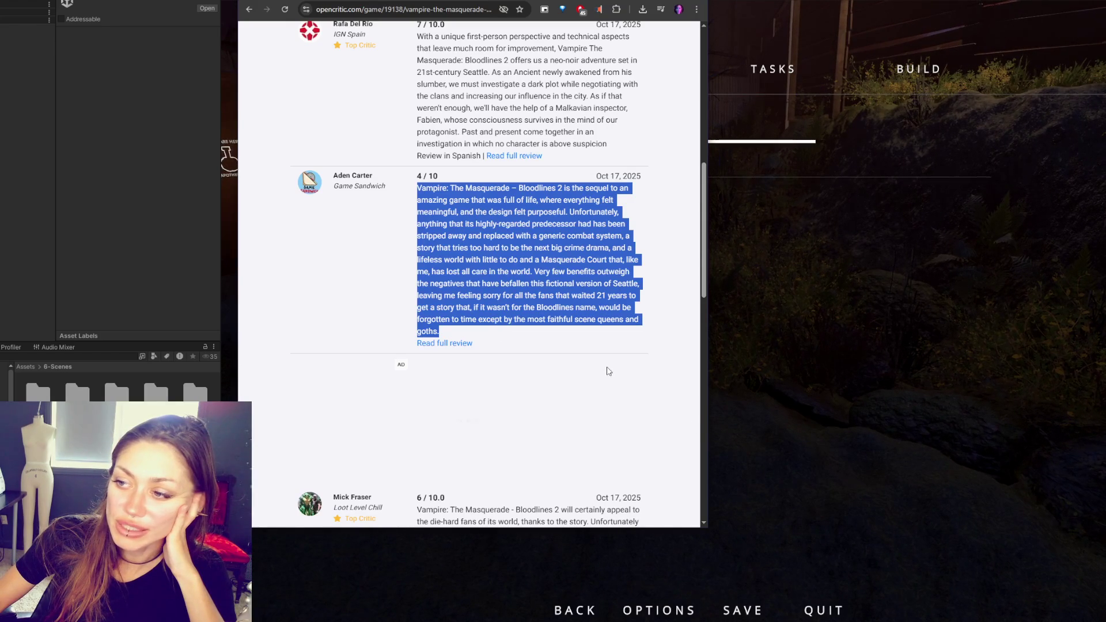
pyautogui.scroll(-3, 606, 370)
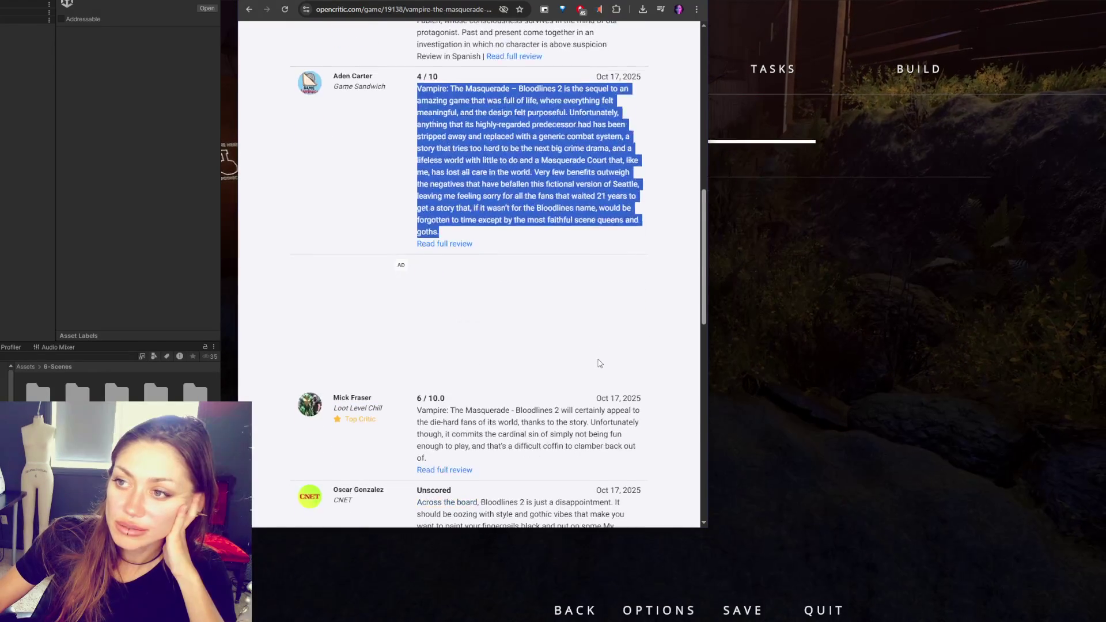
# - Scroll to the end of the review list, briefly highlighting part of the Dexerto review
pyautogui.scroll(-4, 599, 362)
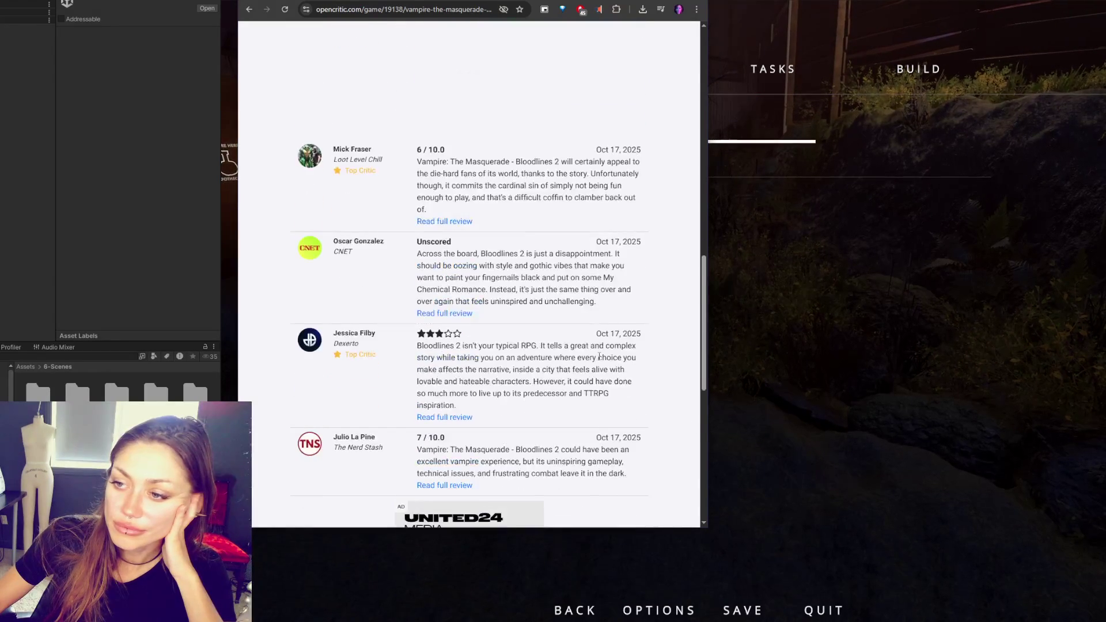
pyautogui.scroll(-1, 599, 356)
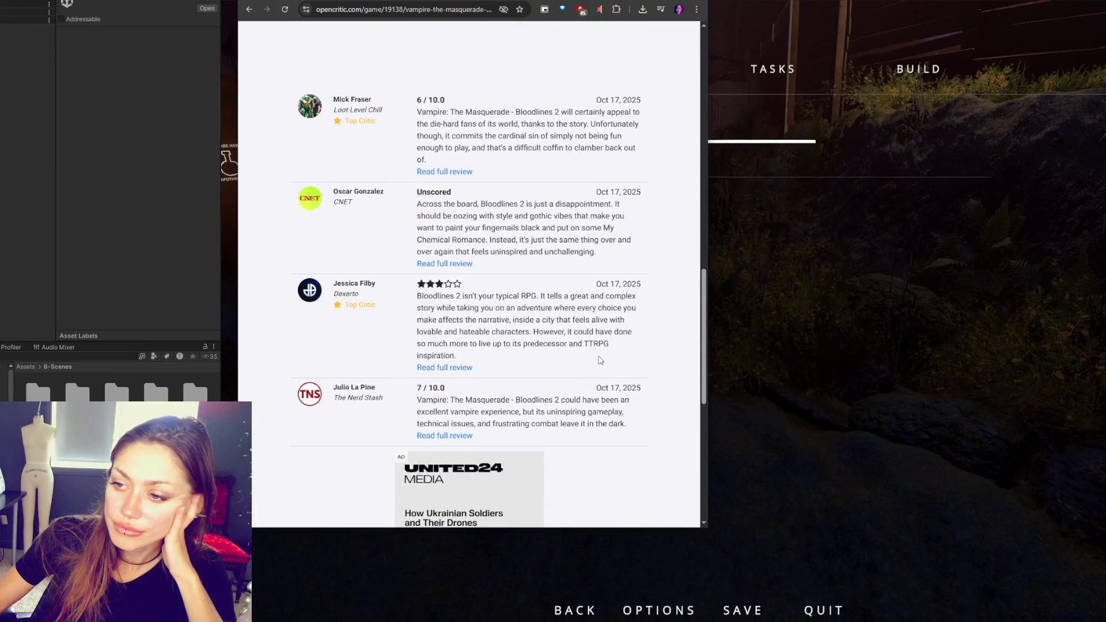
pyautogui.scroll(-1, 599, 360)
pyautogui.scroll(-1, 599, 360)
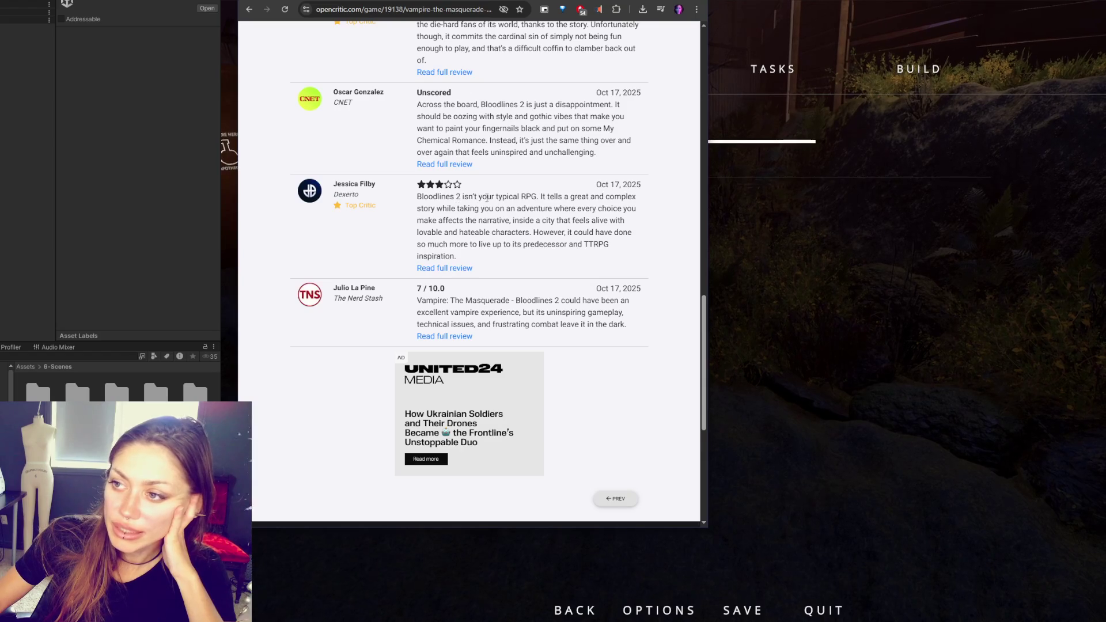
pyautogui.moveTo(522, 196)
pyautogui.mouseDown()
pyautogui.moveTo(483, 220)
pyautogui.moveTo(536, 221)
pyautogui.moveTo(453, 220)
pyautogui.moveTo(526, 220)
pyautogui.moveTo(503, 221)
pyautogui.moveTo(522, 245)
pyautogui.moveTo(535, 236)
pyautogui.moveTo(509, 244)
pyautogui.mouseUp()
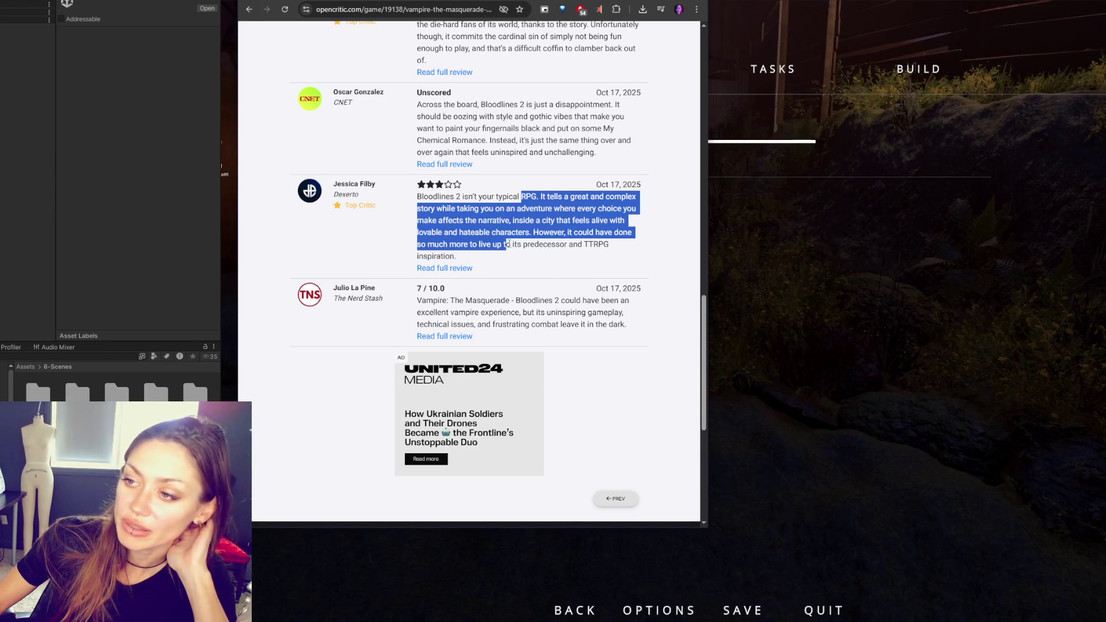
pyautogui.click(550, 257)
pyautogui.scroll(-2, 517, 230)
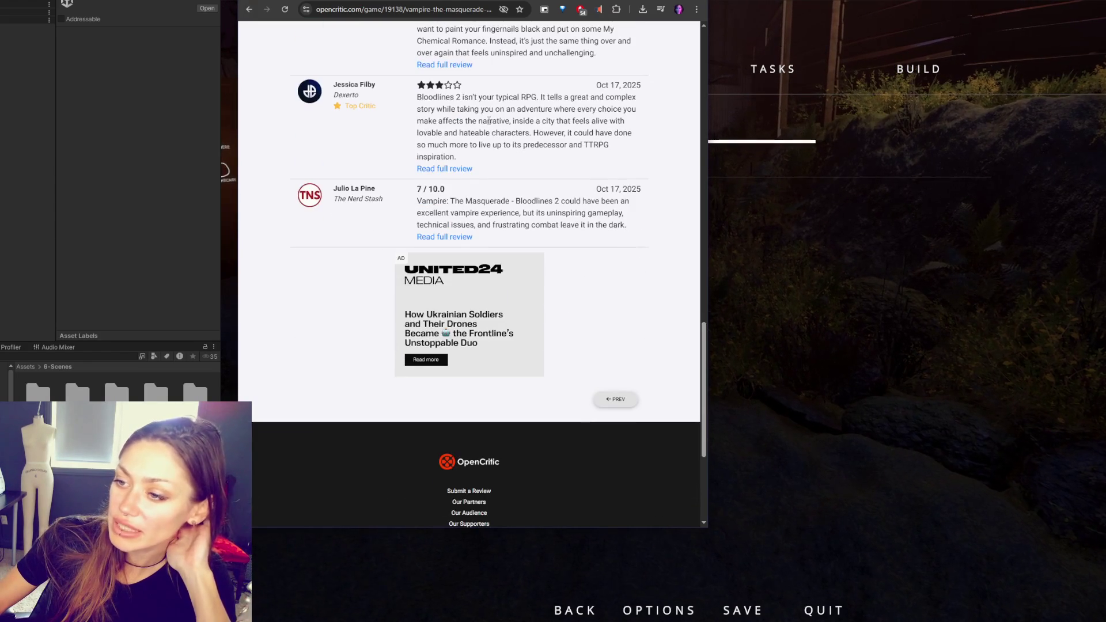
pyautogui.scroll(4, 618, 402)
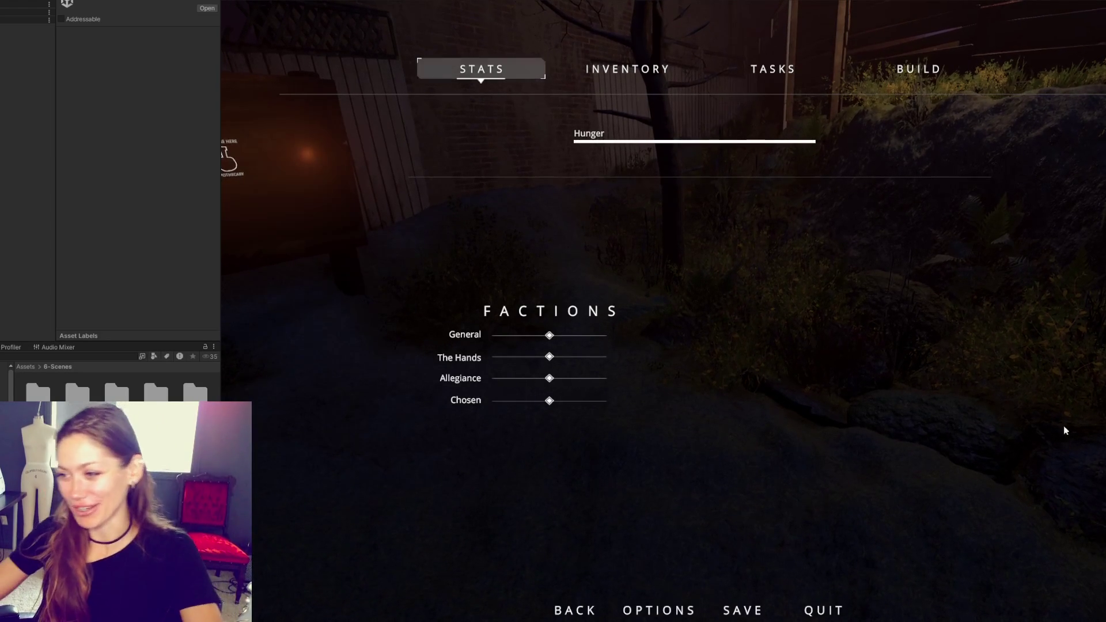
# - Toggle the pause menu with Escape, then exit Play mode with Ctrl+P
pyautogui.press('Escape')
pyautogui.press('Escape')
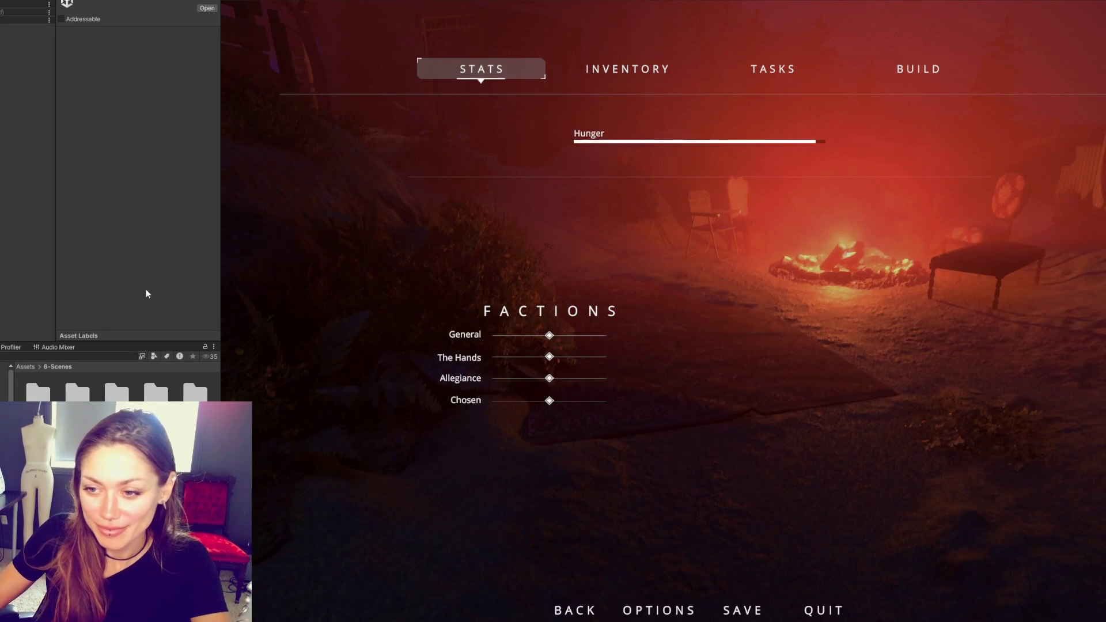
pyautogui.hotkey('ctrl', 'p')
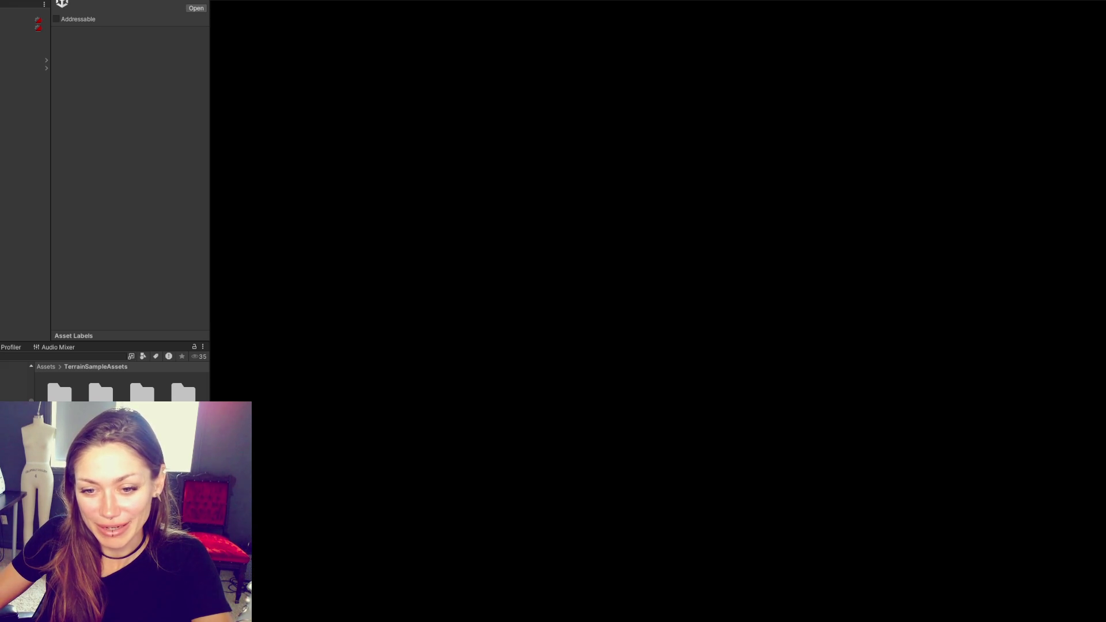
# - Go to the Resources > Characters folder in the Project window
pyautogui.press('Up')
pyautogui.click(27, 389)
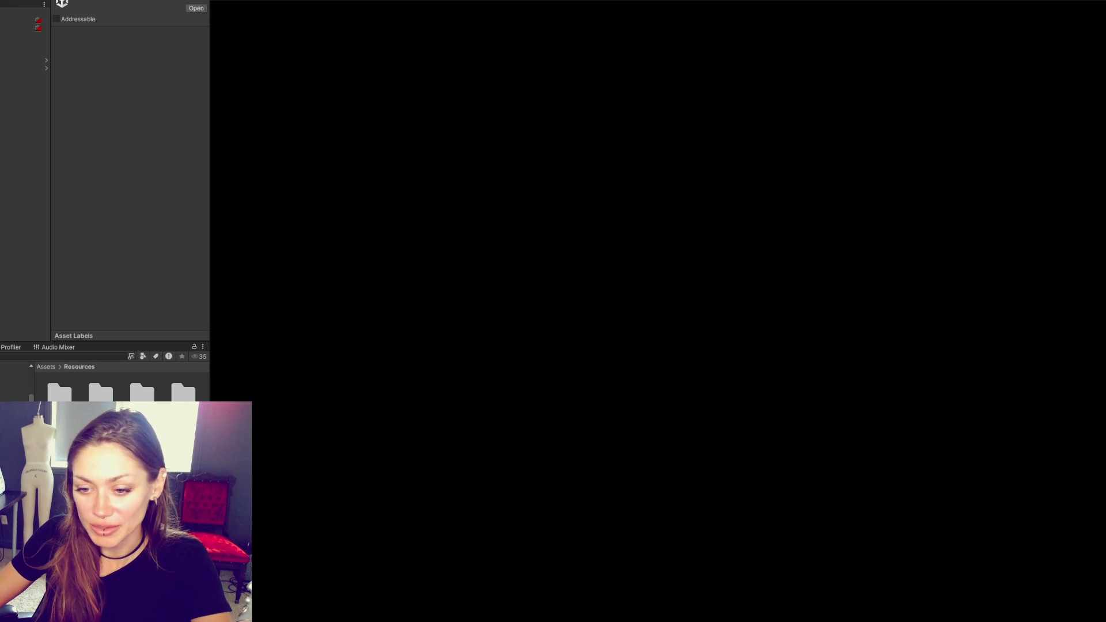
pyautogui.press('Down')
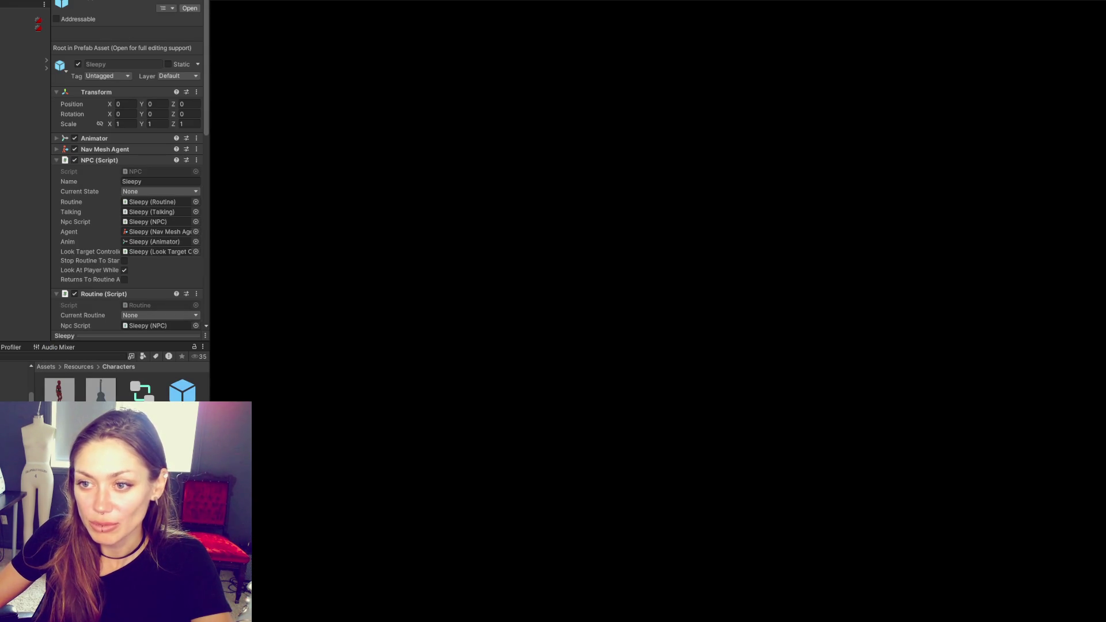
# - Look over Sleepy's Talking settings in the Inspector and open its NPC script in VS Code
pyautogui.scroll(-4, 91, 163)
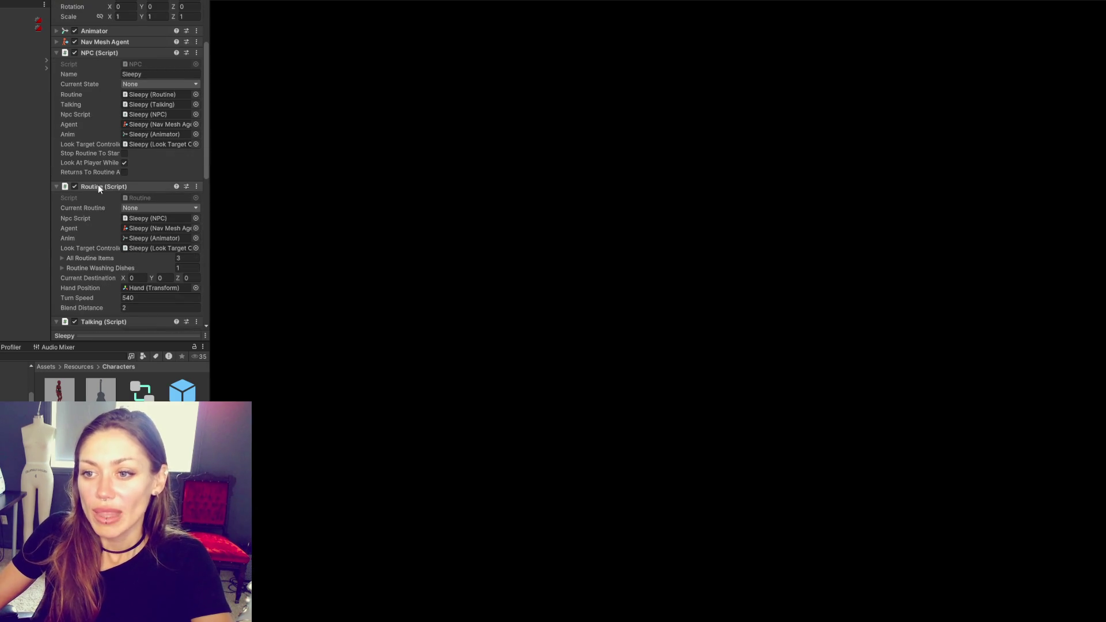
pyautogui.scroll(-6, 91, 163)
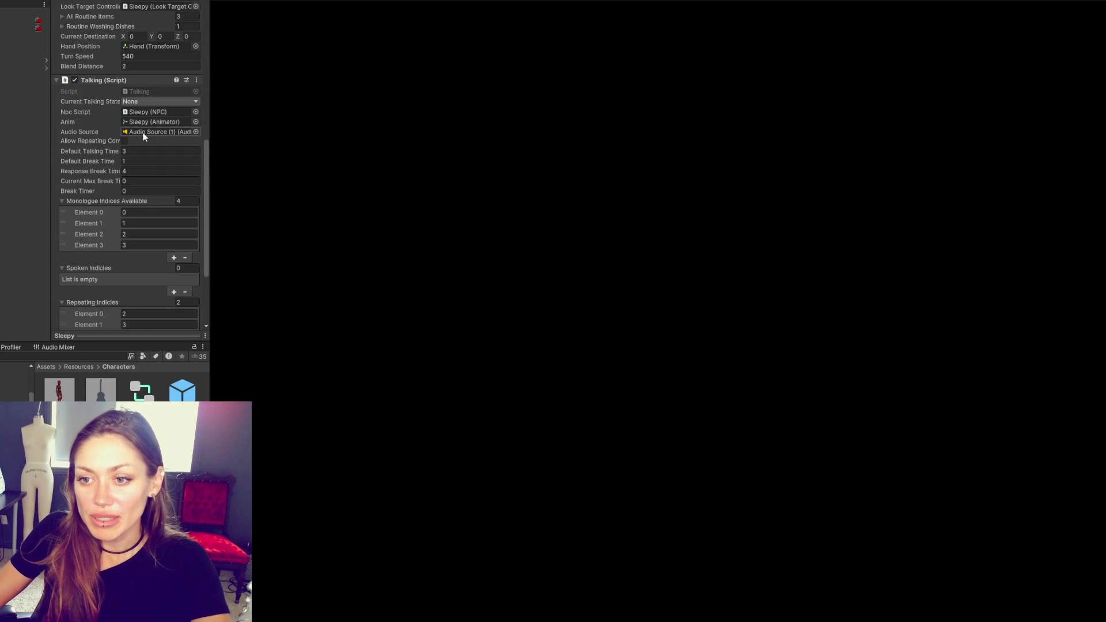
pyautogui.scroll(-4, 149, 300)
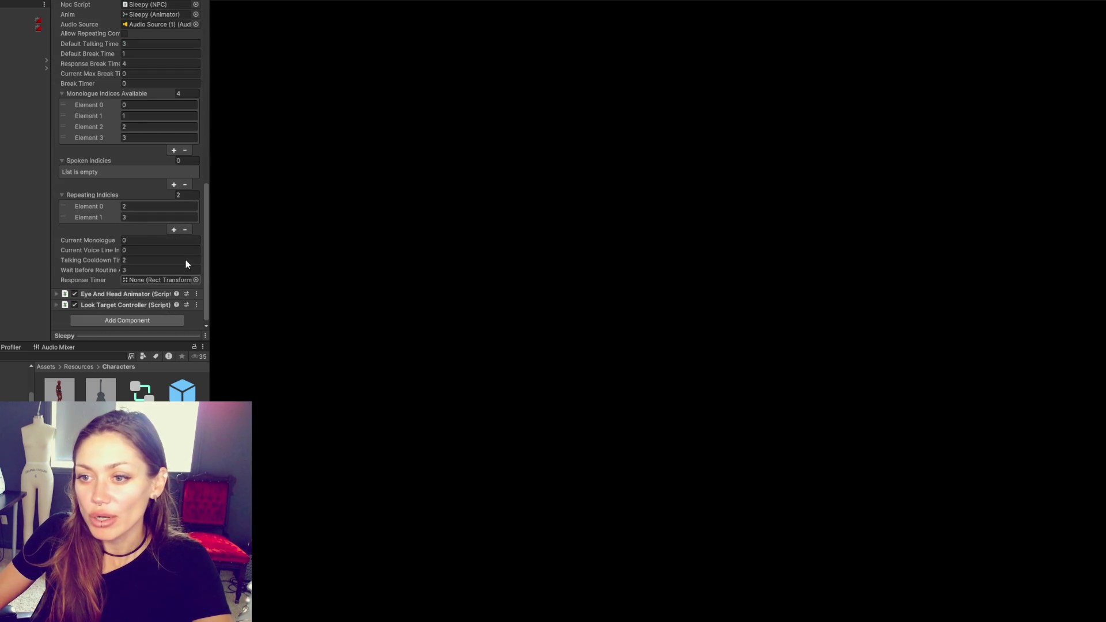
pyautogui.scroll(8, 173, 259)
pyautogui.scroll(5, 109, 234)
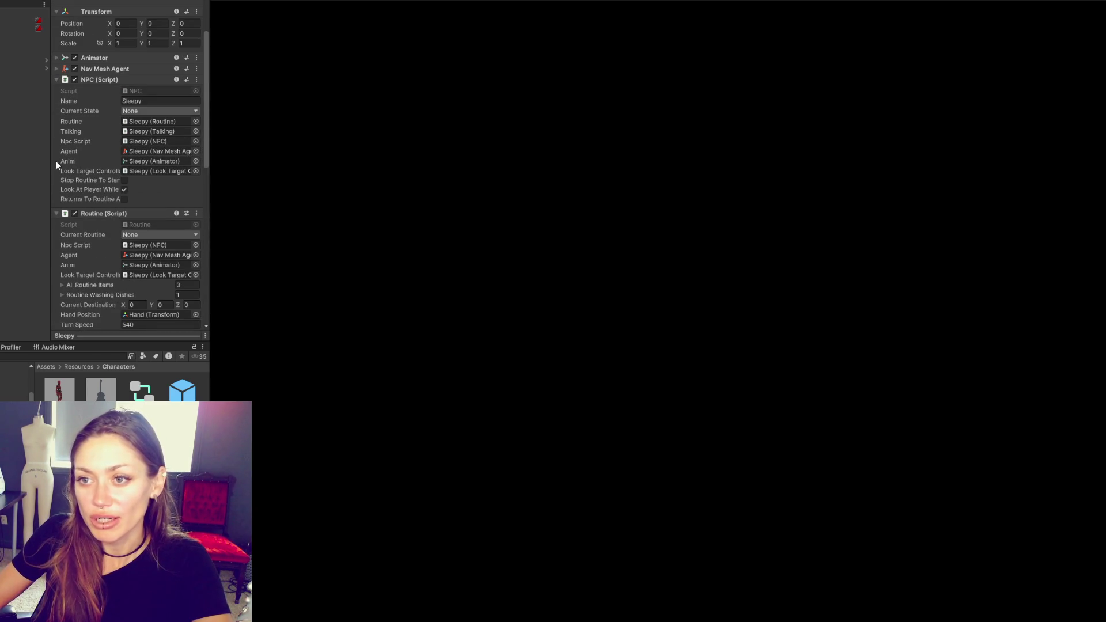
pyautogui.click(164, 91)
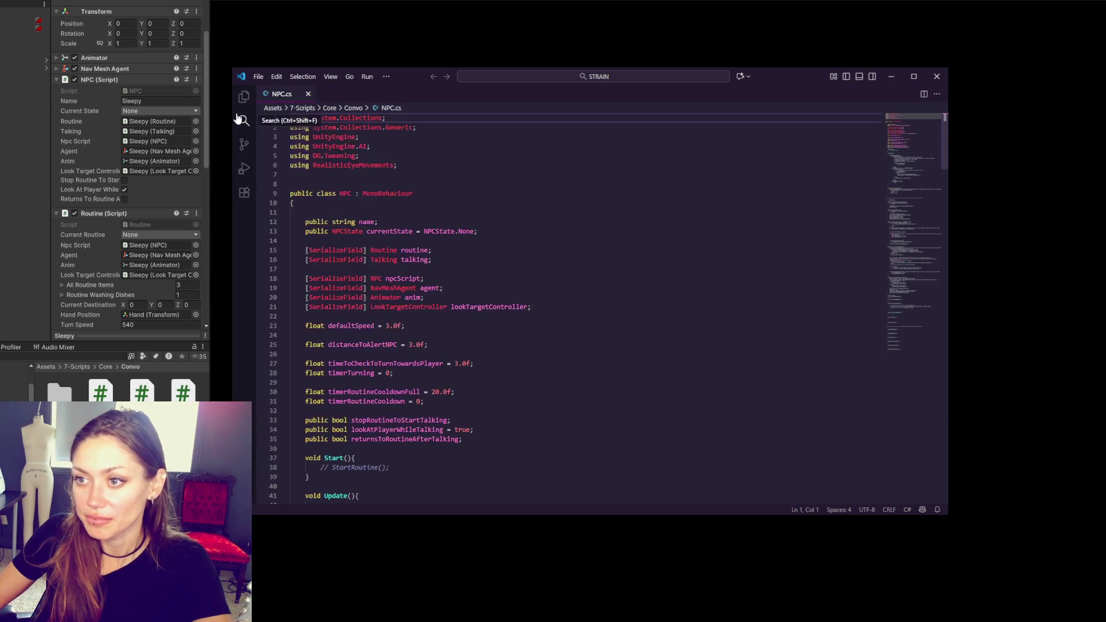
# - Scroll NPC.cs to show the DistanceCheck method and the TRANSITIONS section
pyautogui.scroll(-10, 597, 224)
pyautogui.scroll(-7, 601, 217)
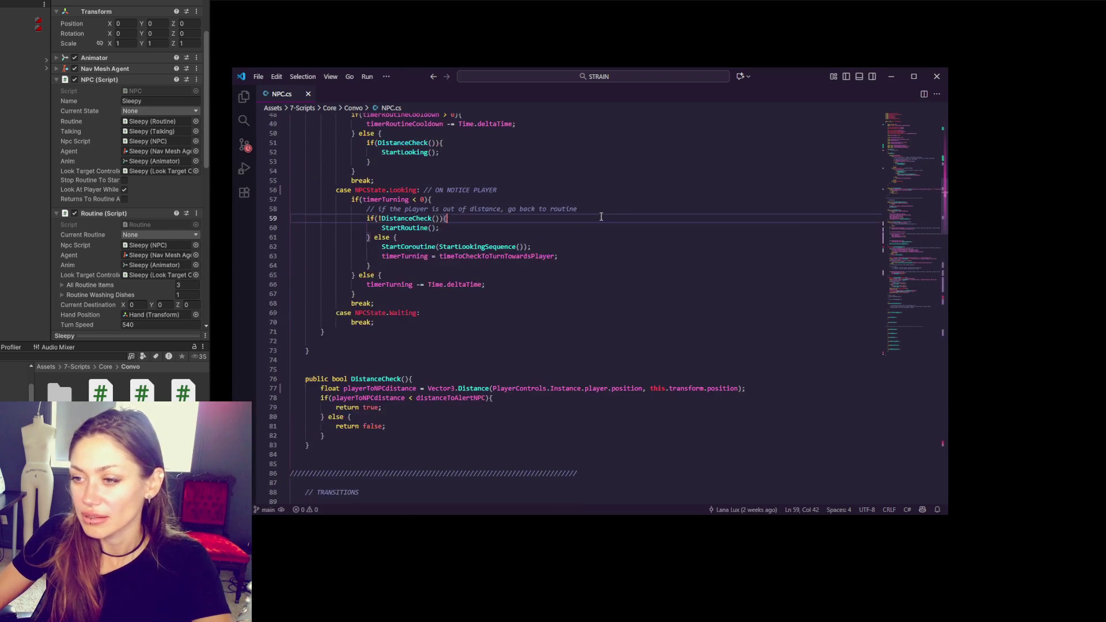
pyautogui.click(601, 215)
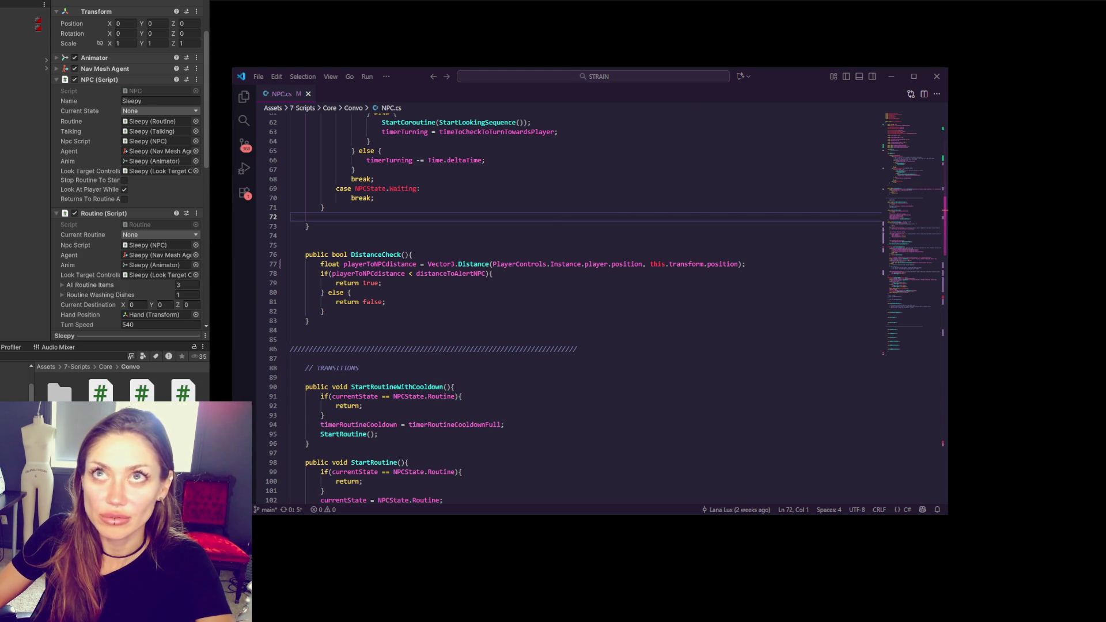
pyautogui.click(508, 293)
pyautogui.scroll(3, 537, 220)
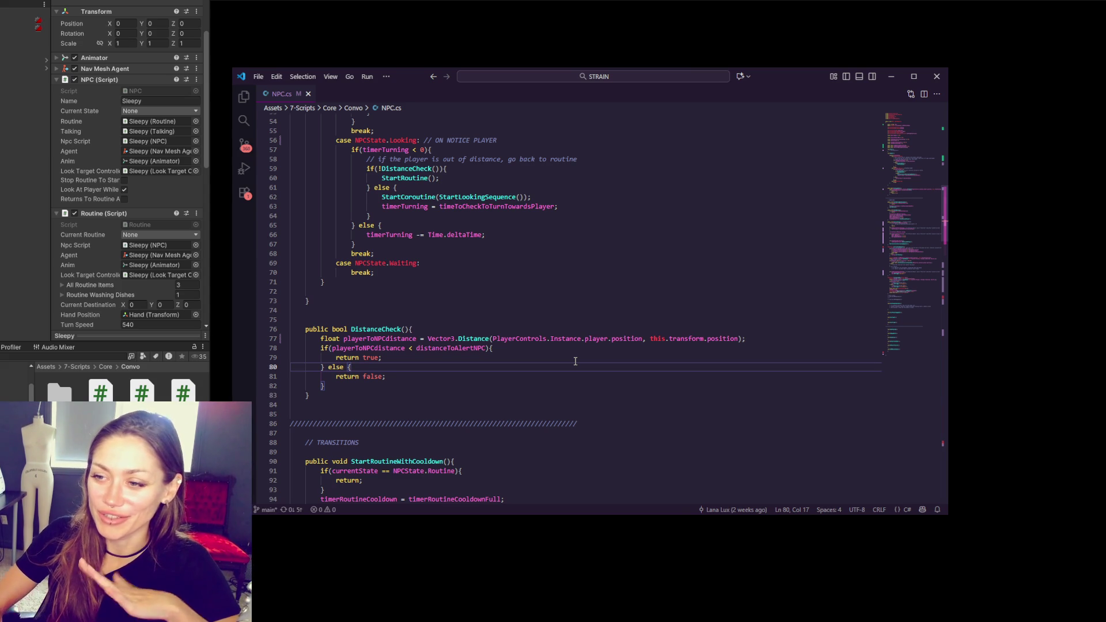
pyautogui.press('Up')
pyautogui.press('Up')
pyautogui.press('Up')
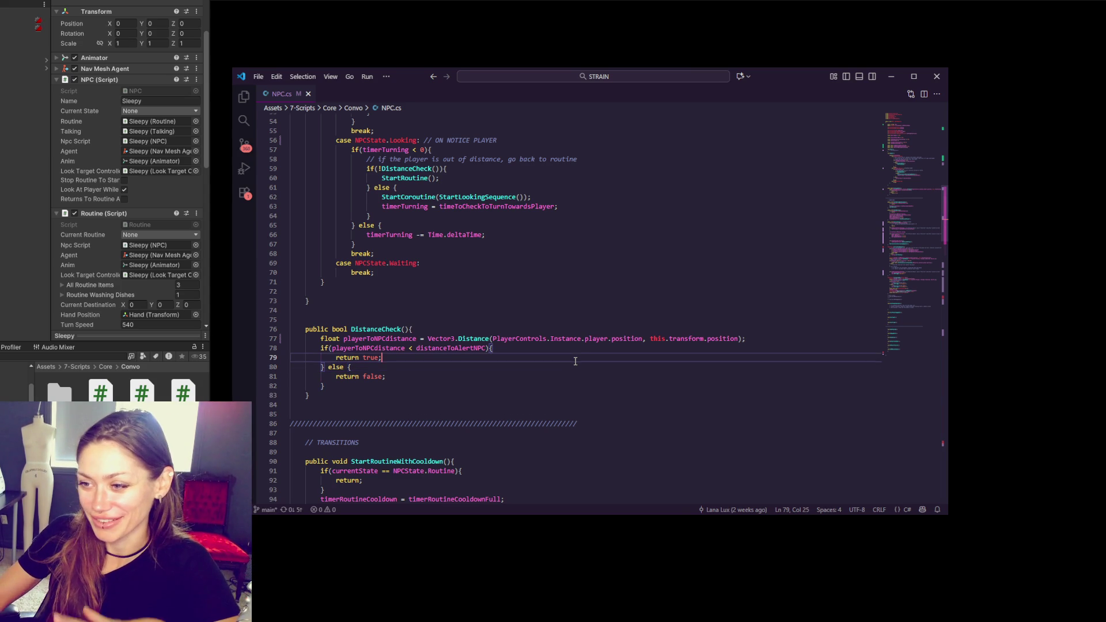
# - Jump via the minimap to the StartLooking method in NPC.cs
pyautogui.scroll(3, 638, 353)
pyautogui.scroll(10, 638, 352)
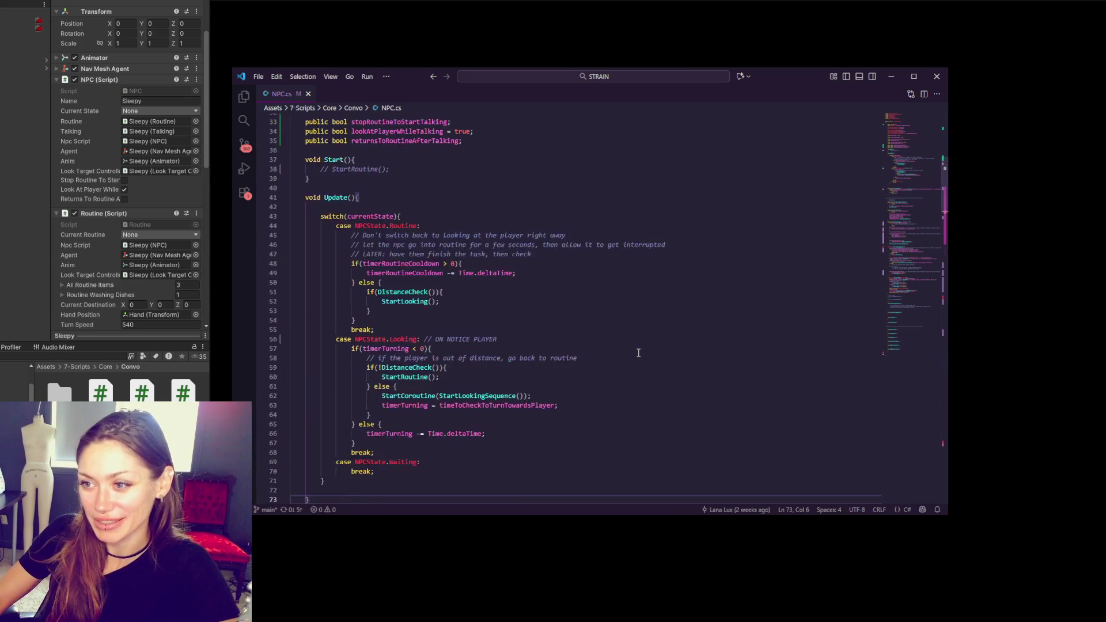
pyautogui.scroll(-5, 917, 160)
pyautogui.moveTo(917, 164); pyautogui.dragTo(917, 219)
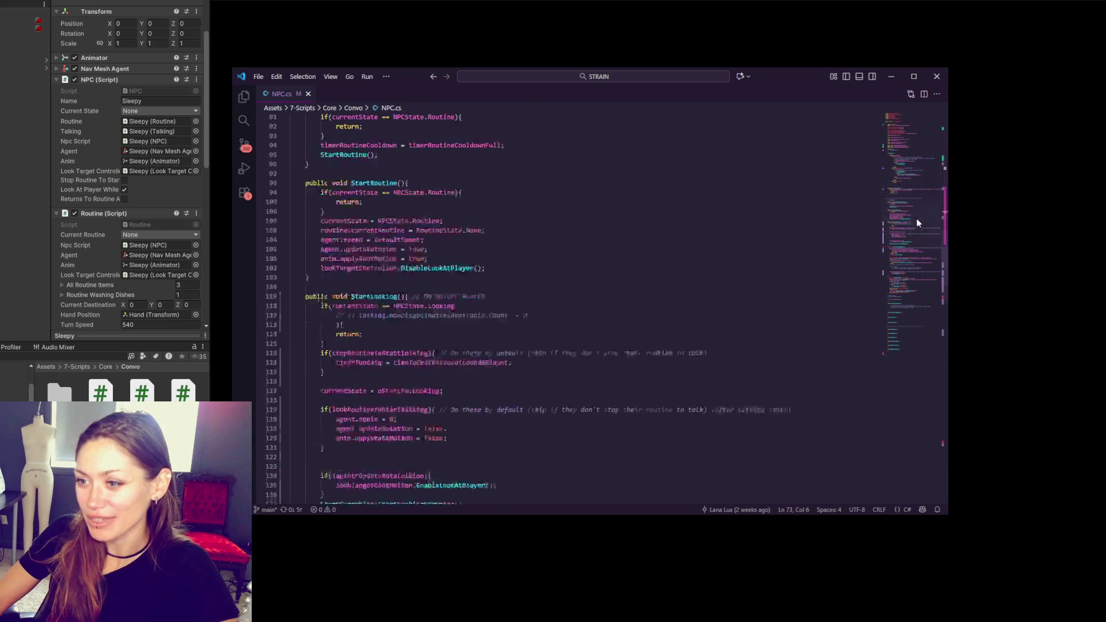
pyautogui.click(604, 348)
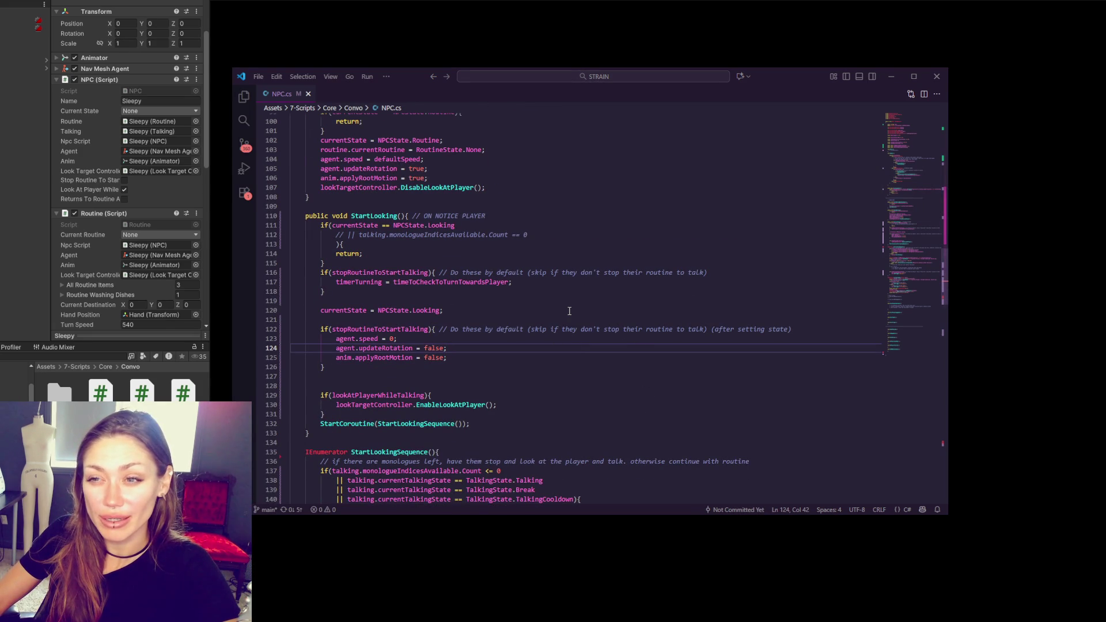
# - Delete empty line 127 before the lookAtPlayerWhileTalking check
pyautogui.scroll(-3, 570, 311)
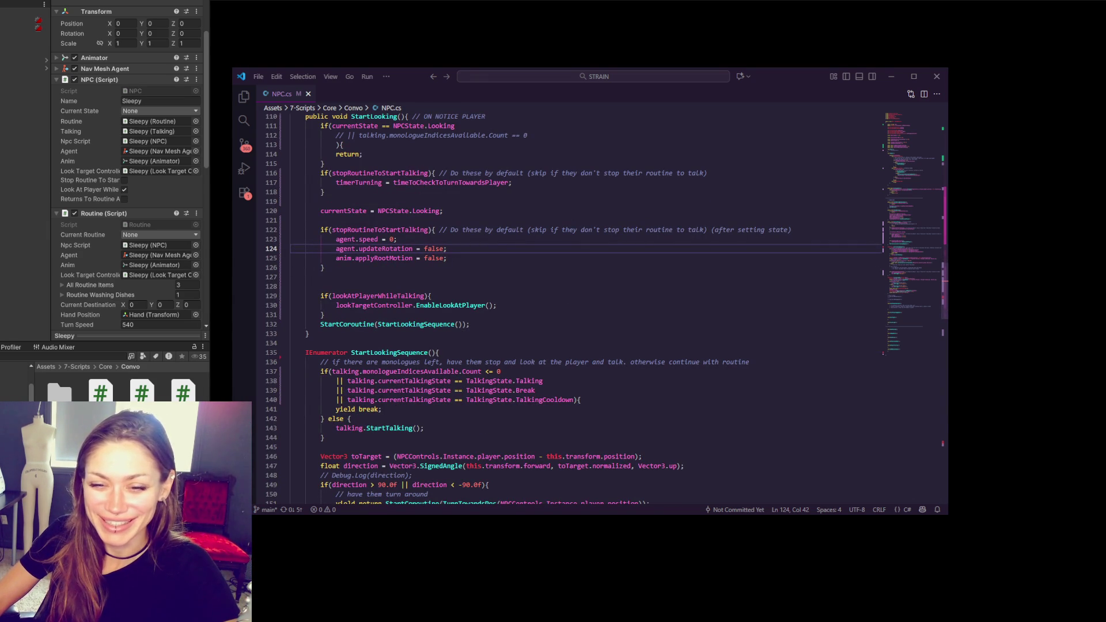
pyautogui.click(543, 294)
pyautogui.click(542, 281)
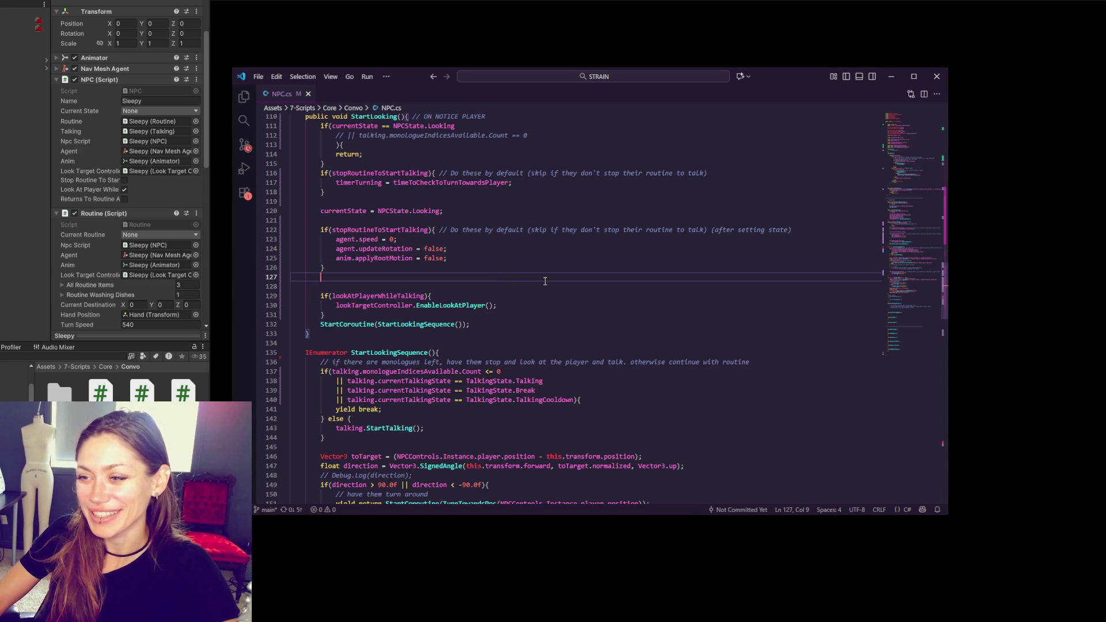
pyautogui.press('Delete')
pyautogui.click(543, 281)
pyautogui.scroll(2, 543, 282)
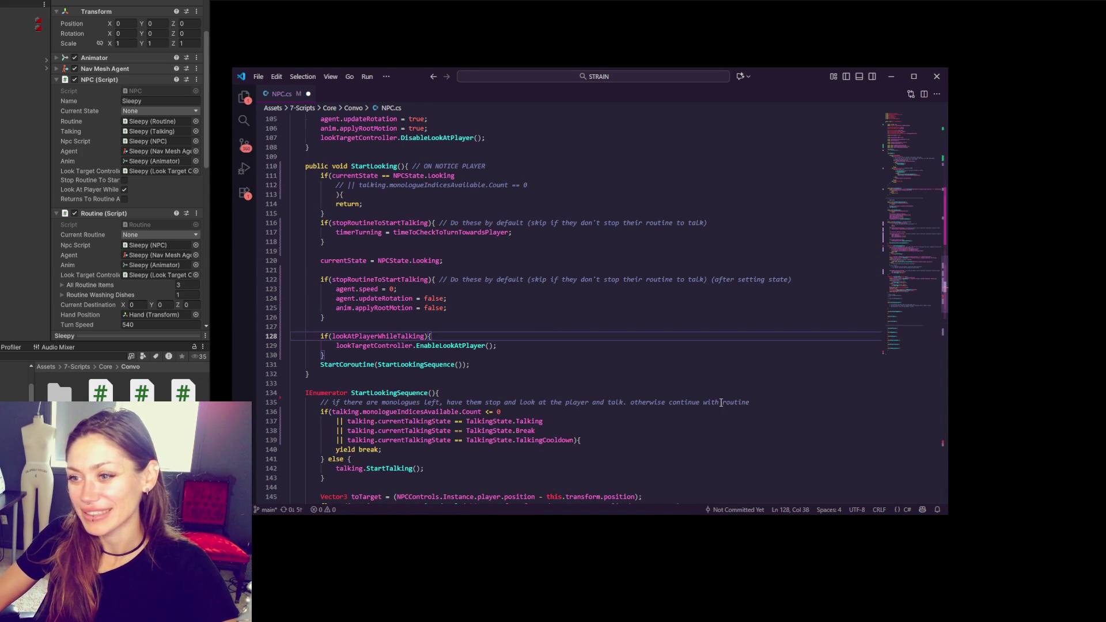
pyautogui.scroll(-3, 720, 403)
pyautogui.scroll(-10, 720, 402)
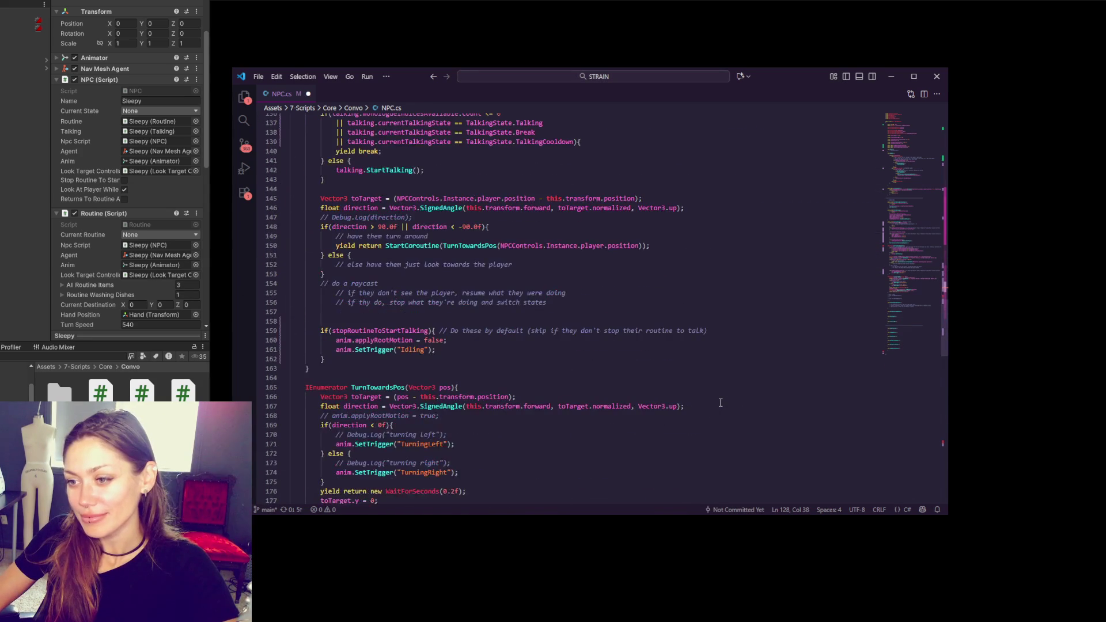
pyautogui.scroll(-3, 721, 402)
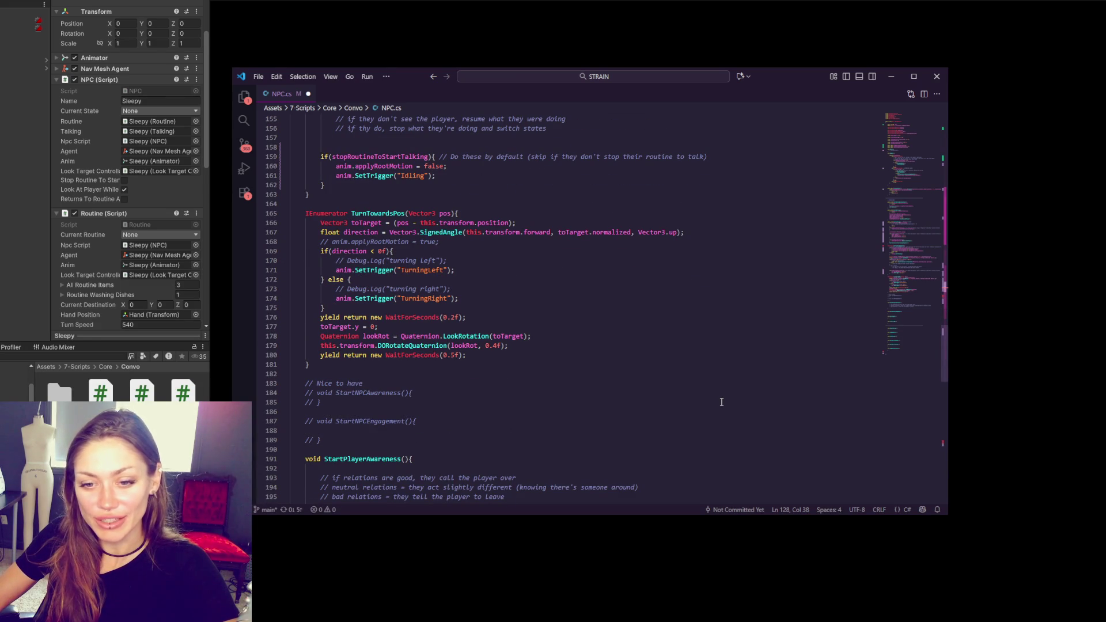
pyautogui.scroll(-2, 639, 301)
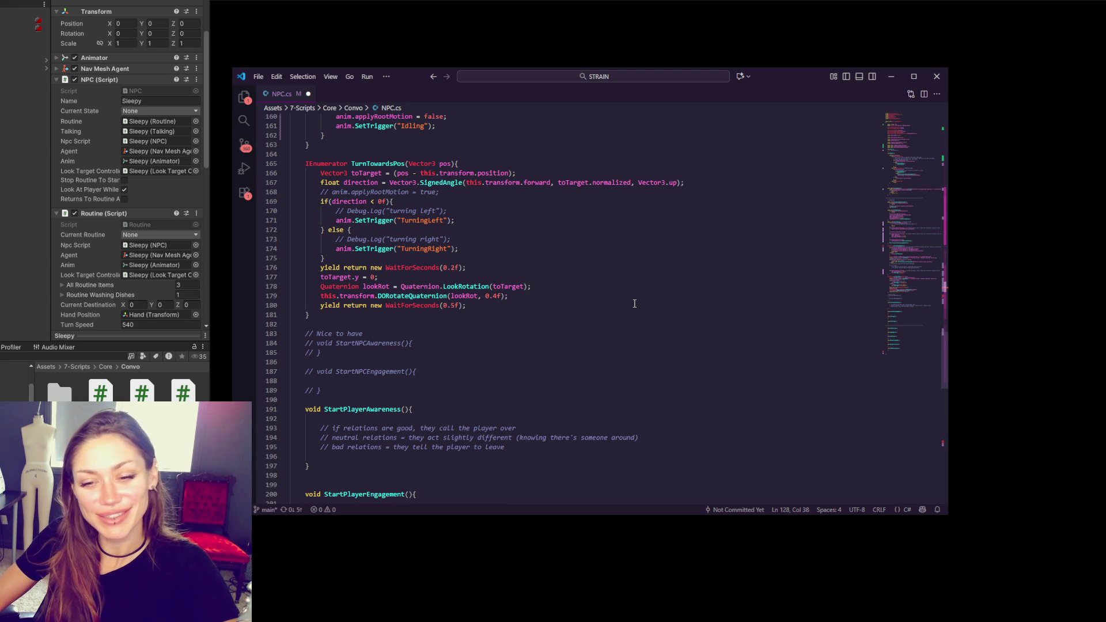
pyautogui.click(591, 306)
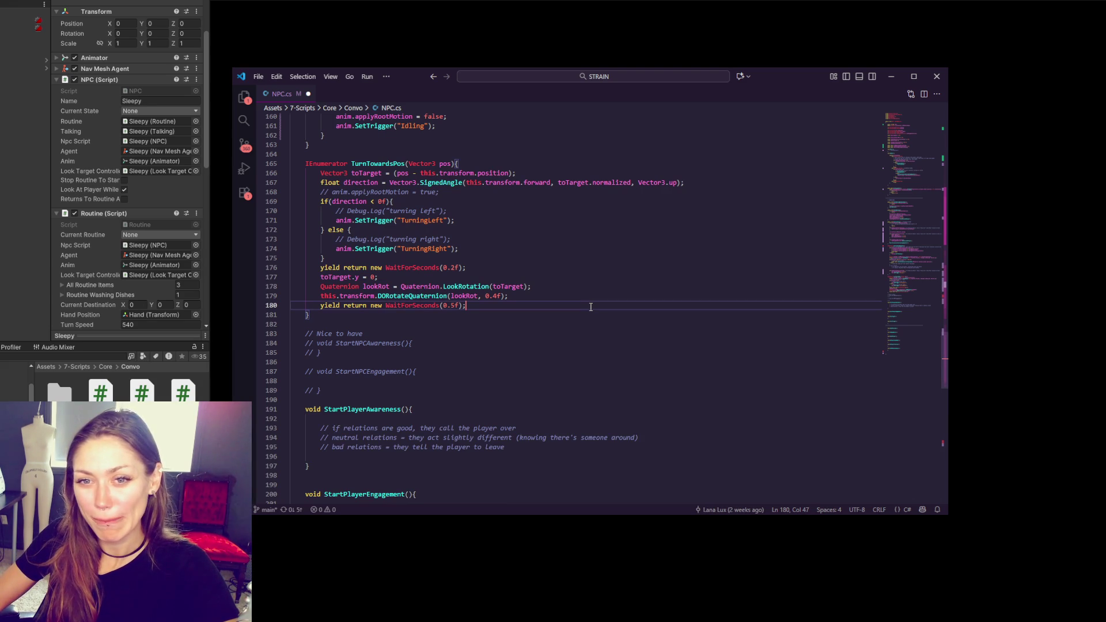
pyautogui.click(562, 297)
pyautogui.scroll(-1, 562, 297)
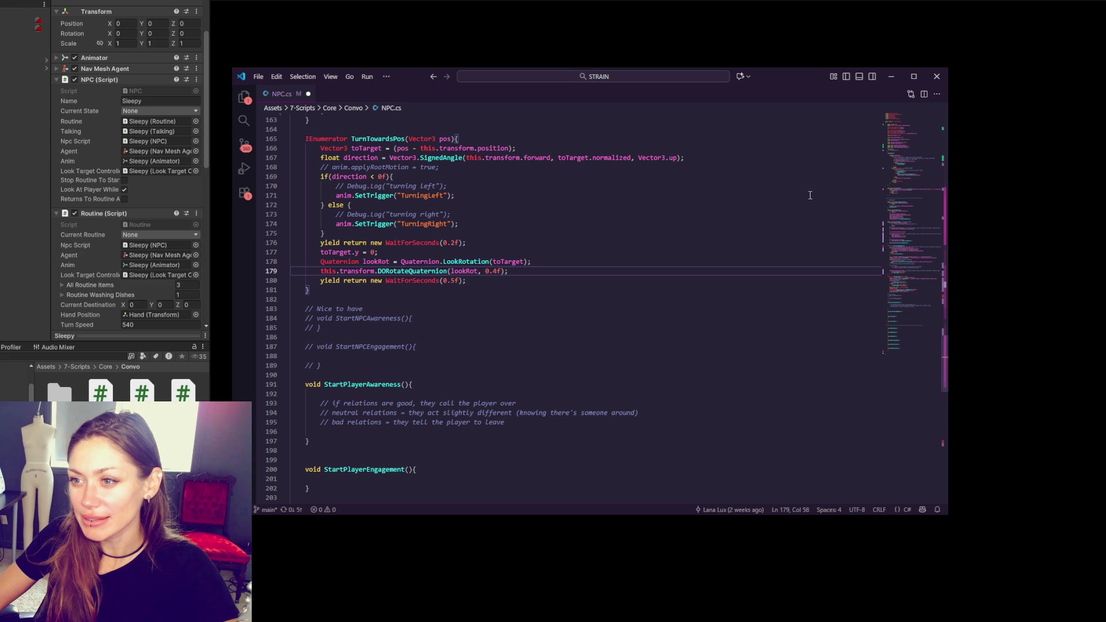
pyautogui.scroll(15, 801, 202)
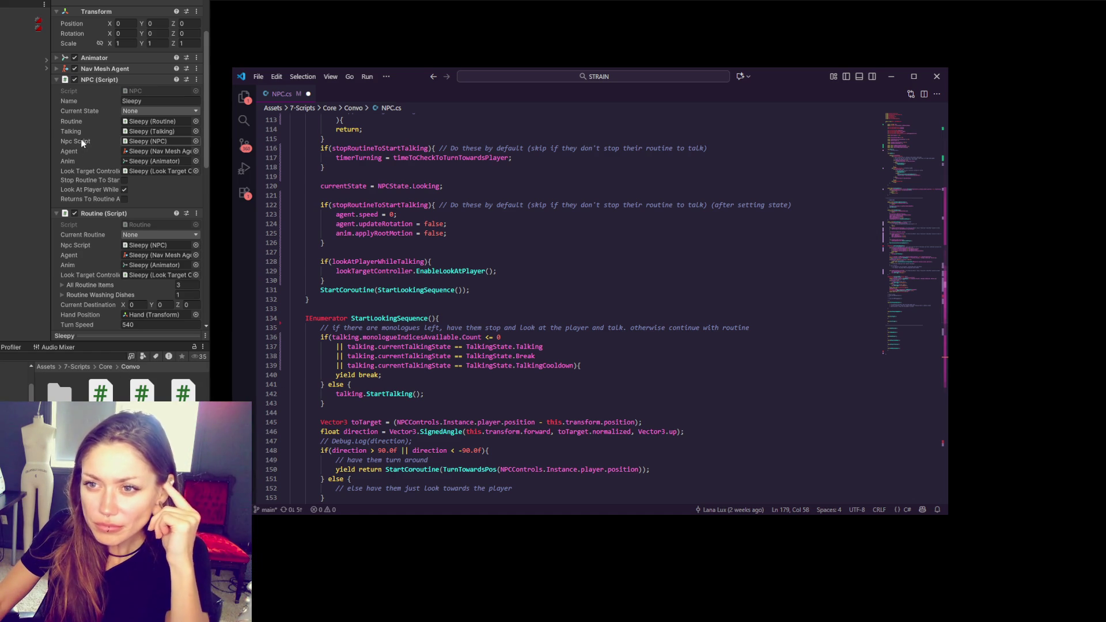
pyautogui.doubleClick(154, 89)
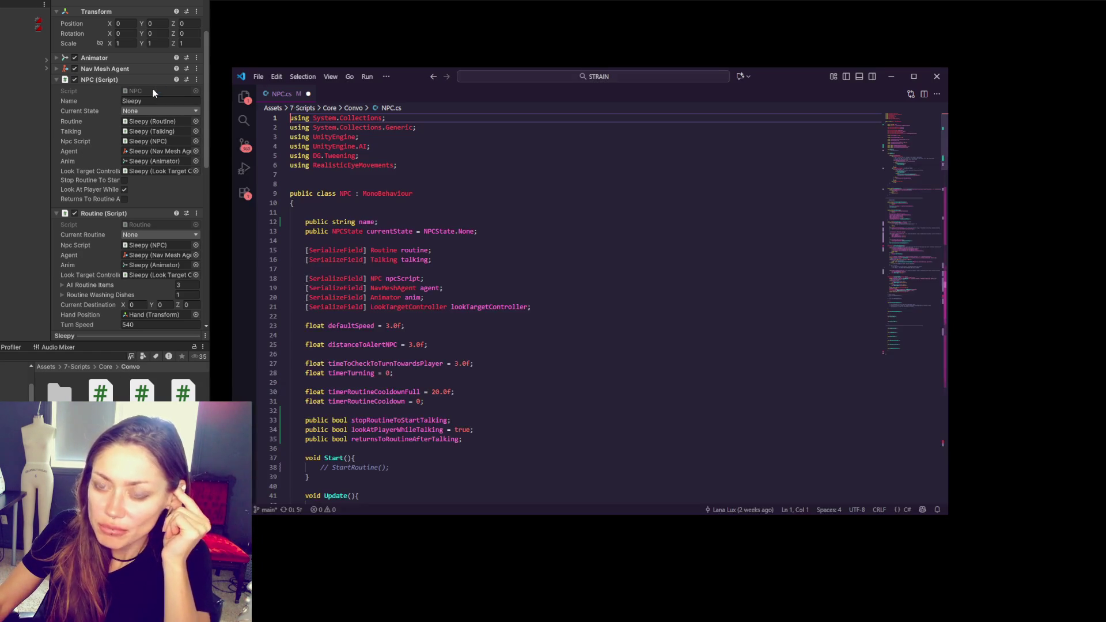
pyautogui.click(921, 272)
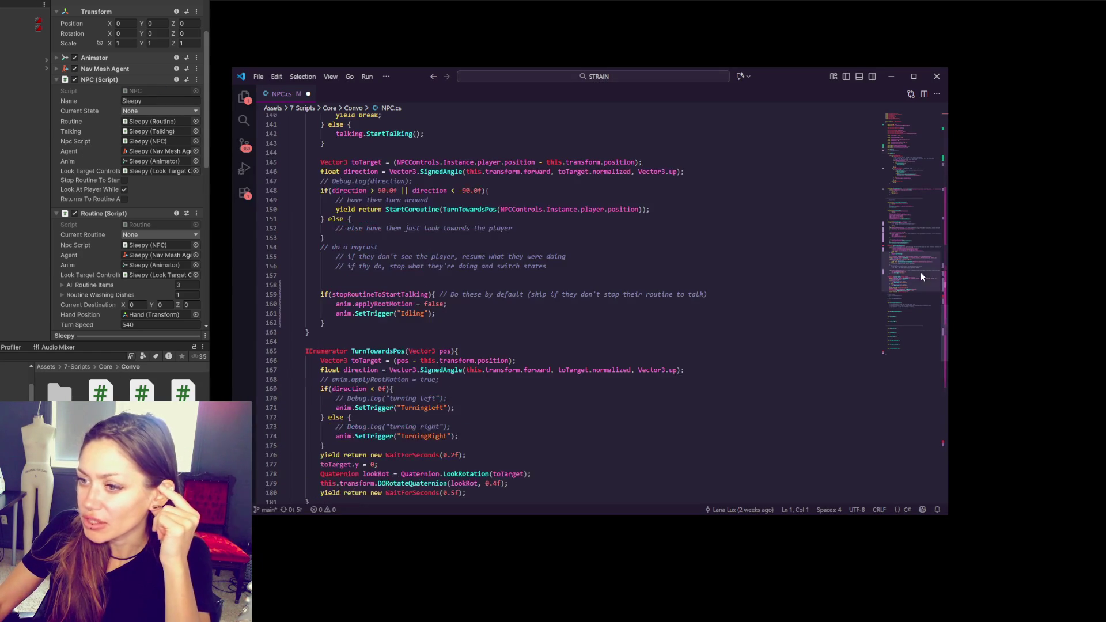
pyautogui.scroll(10, 478, 275)
pyautogui.scroll(8, 478, 274)
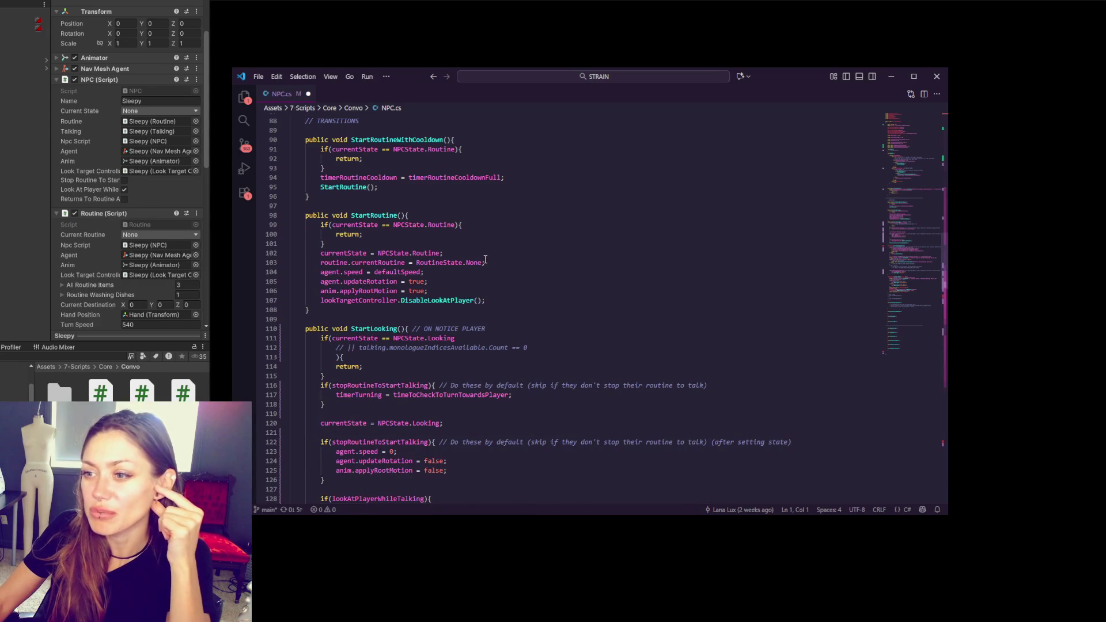
pyautogui.scroll(-11, 485, 260)
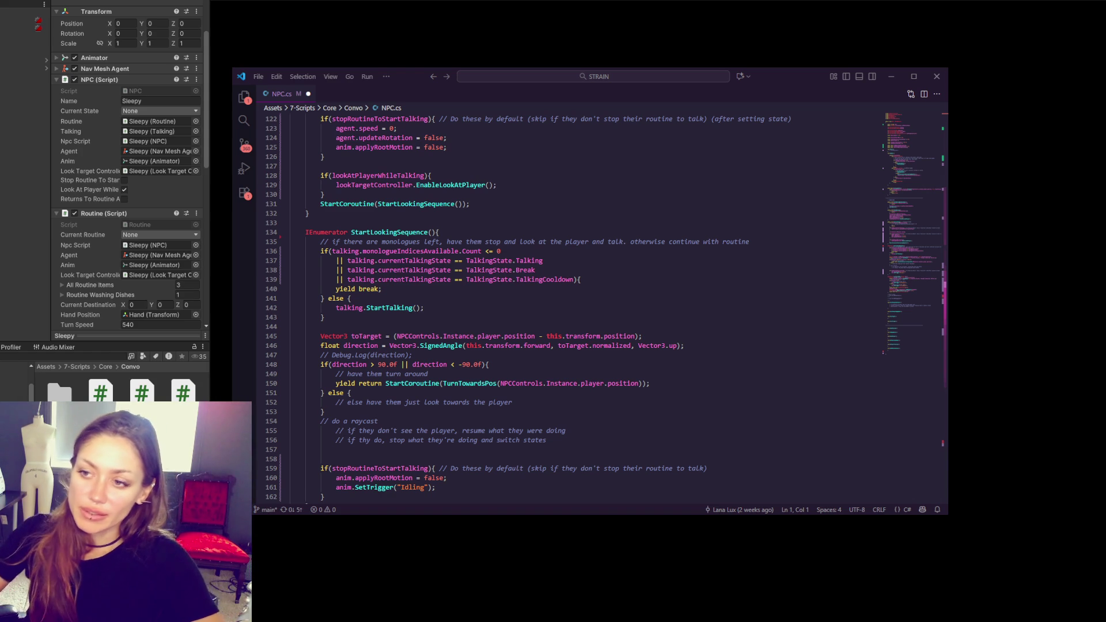
pyautogui.click(426, 298)
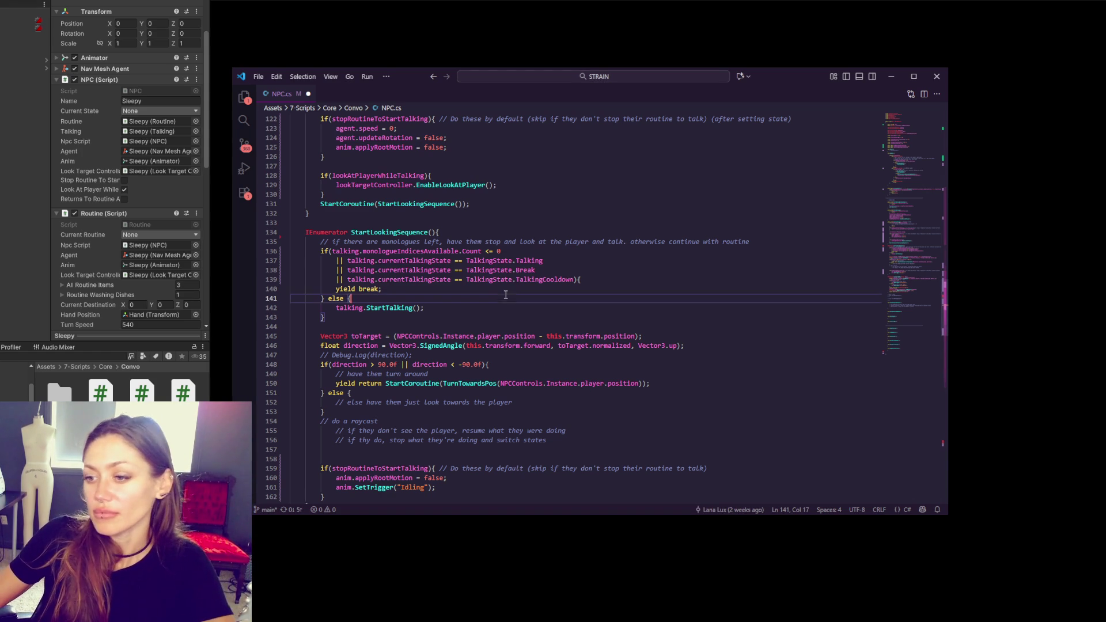
pyautogui.scroll(-3, 426, 323)
pyautogui.click(425, 331)
pyautogui.click(541, 349)
pyautogui.scroll(-4, 576, 340)
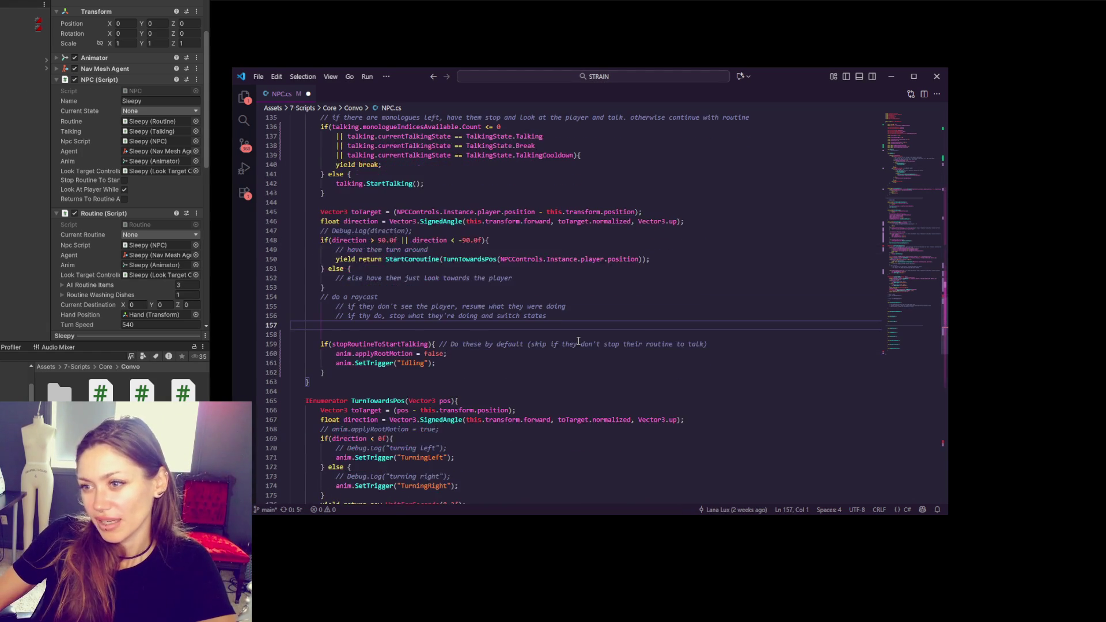
pyautogui.scroll(-7, 576, 337)
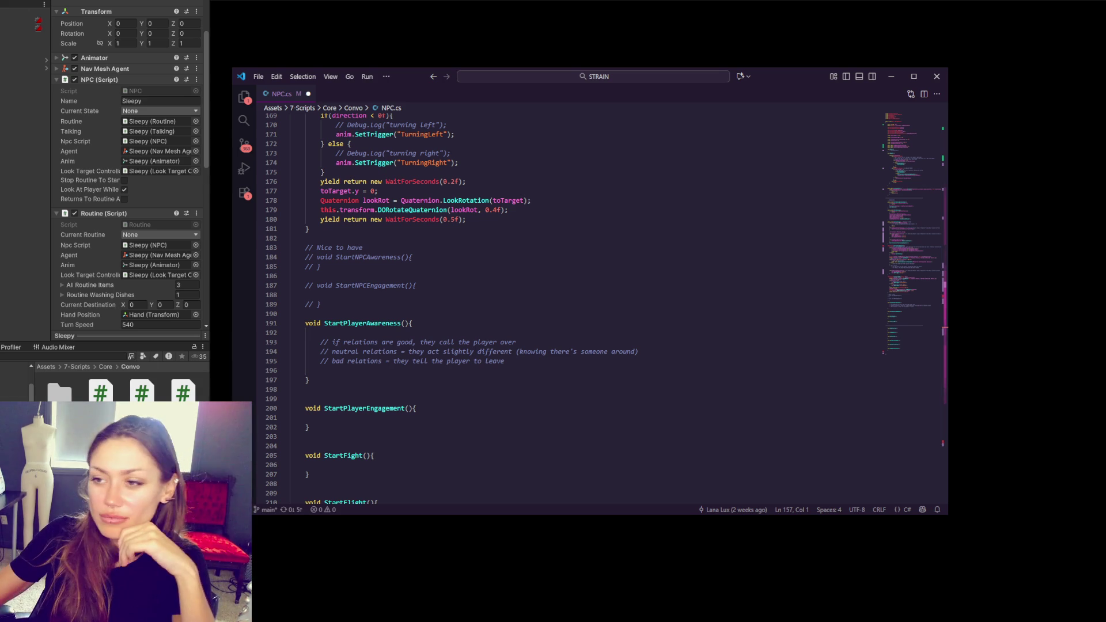
pyautogui.click(524, 408)
pyautogui.click(642, 343)
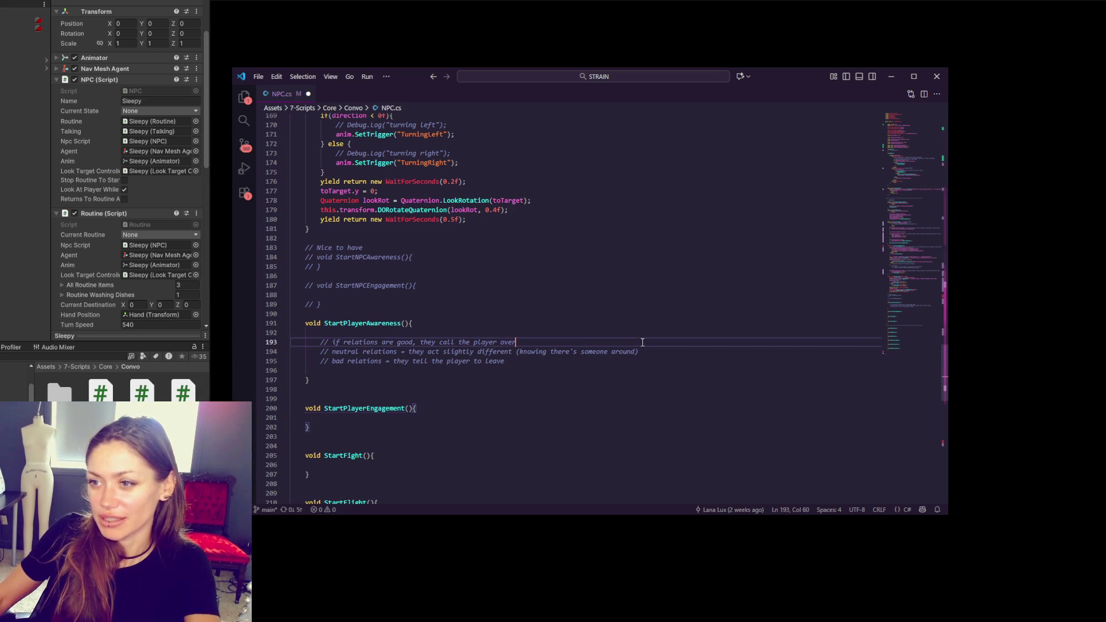
pyautogui.scroll(2, 576, 323)
pyautogui.click(550, 344)
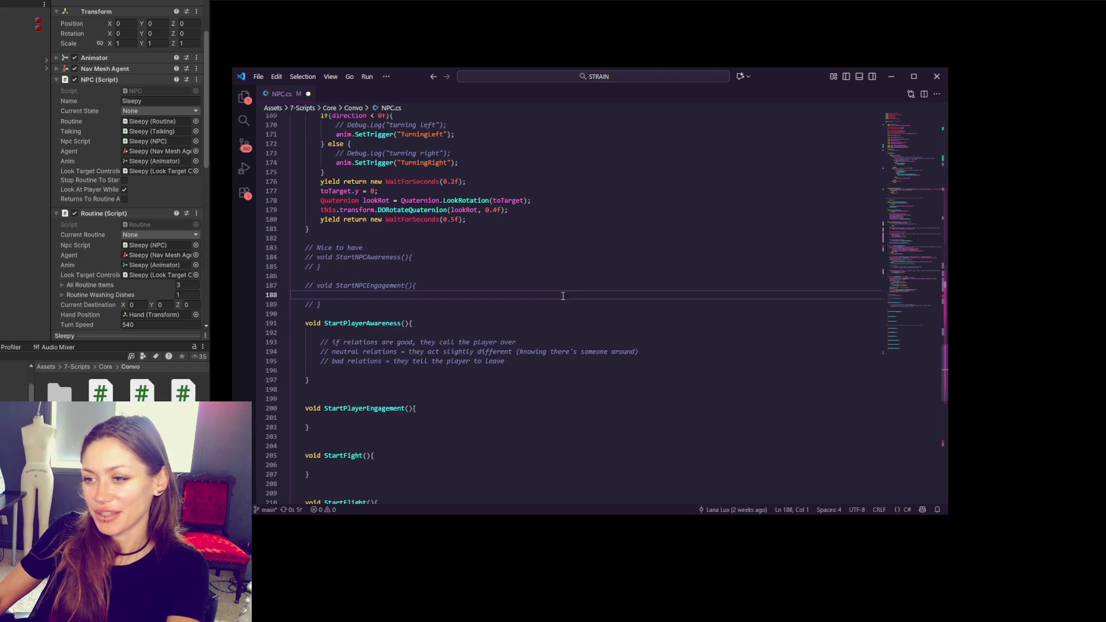
pyautogui.scroll(1, 536, 340)
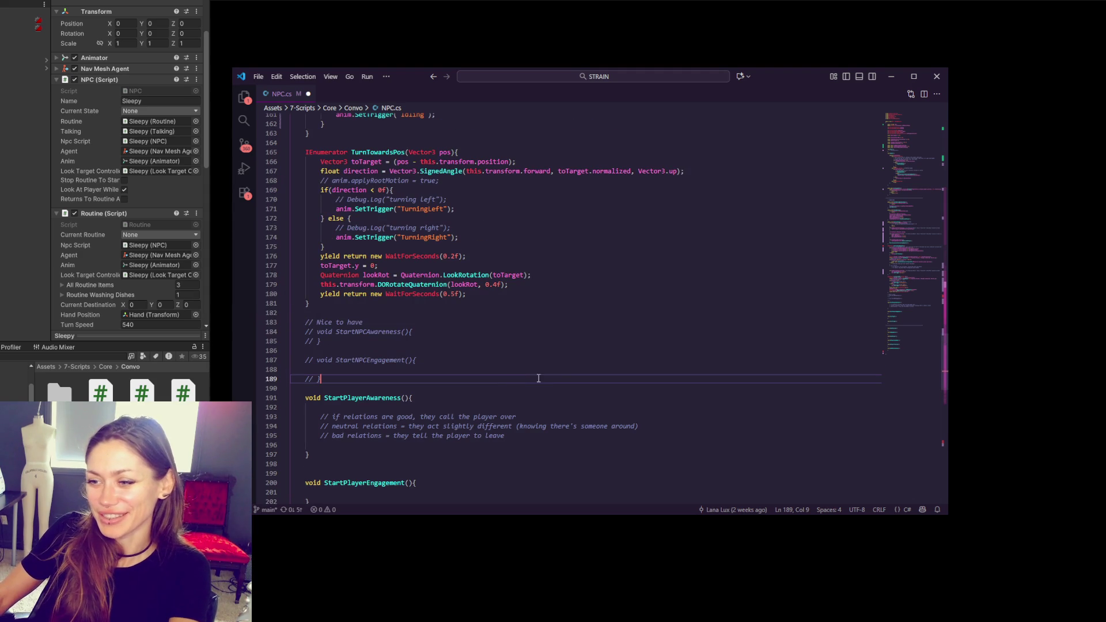
pyautogui.press('BackSpace')
pyautogui.click(550, 339)
pyautogui.scroll(10, 550, 339)
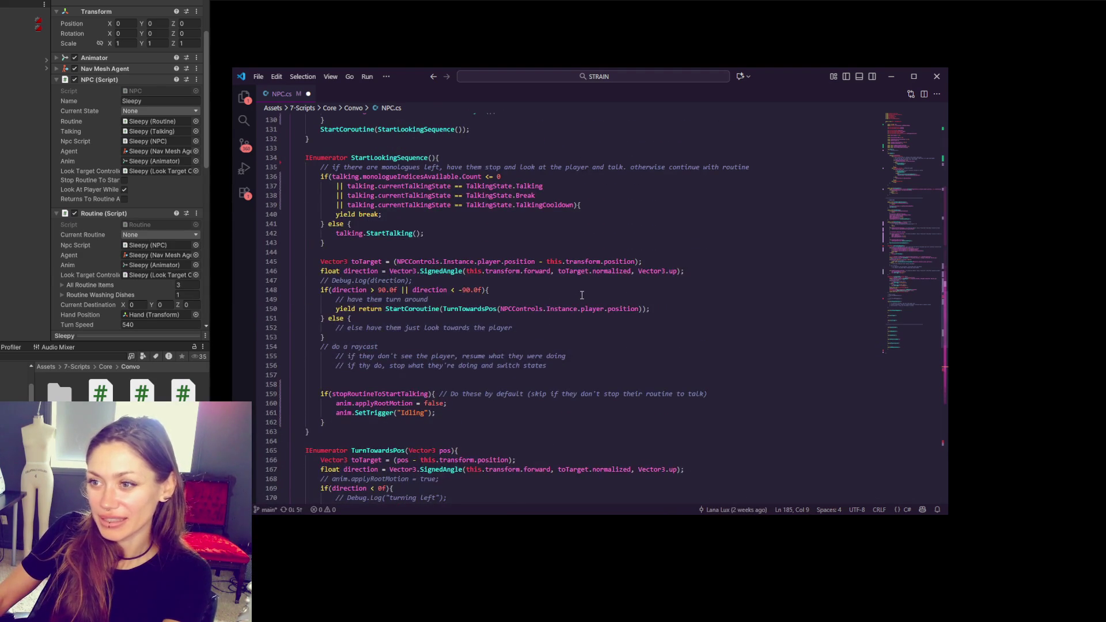
pyautogui.scroll(10, 661, 436)
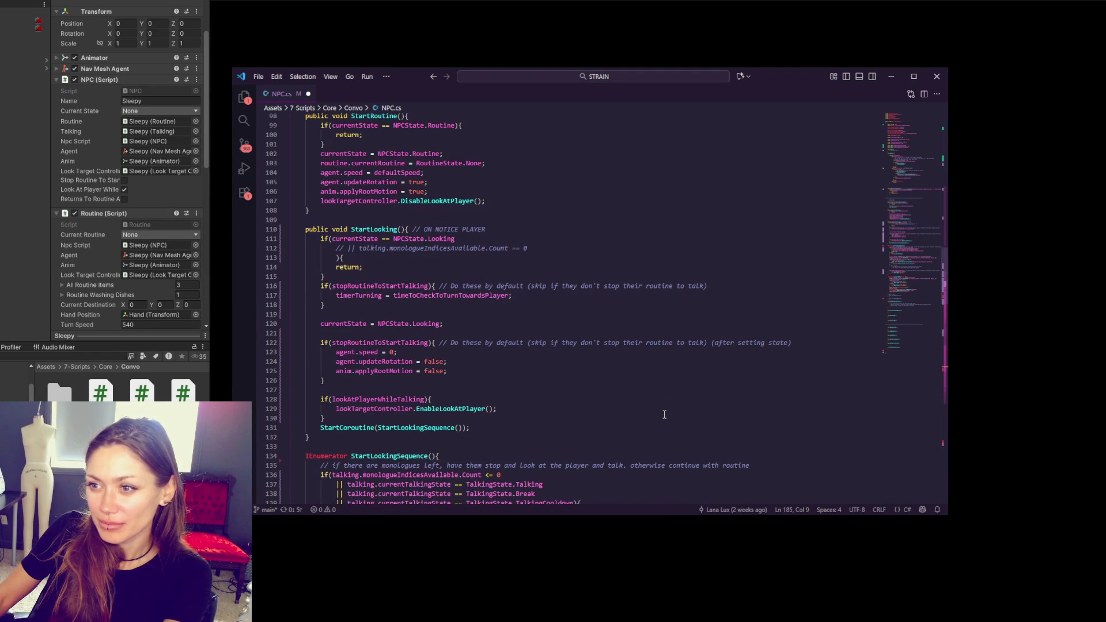
pyautogui.scroll(2, 664, 414)
pyautogui.scroll(-3, 664, 415)
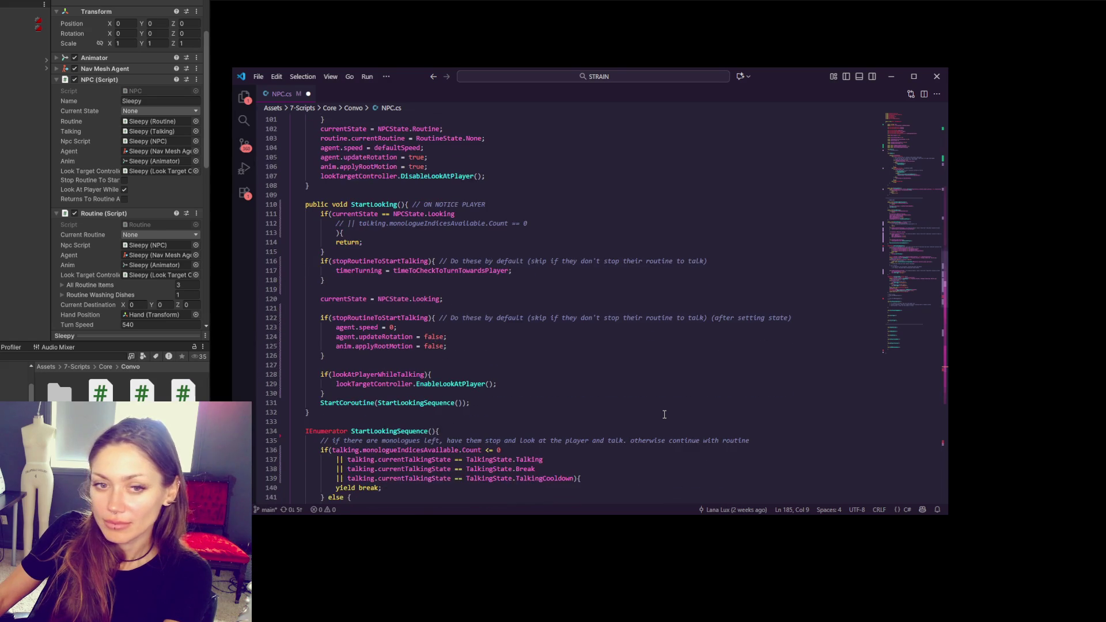
pyautogui.scroll(-5, 664, 415)
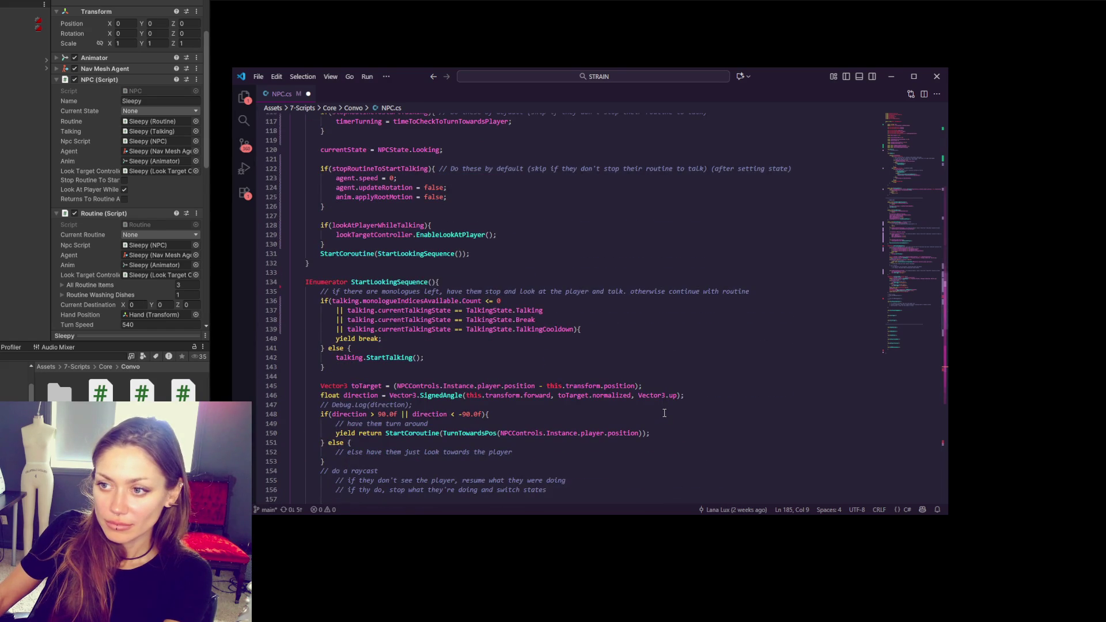
pyautogui.scroll(-4, 664, 413)
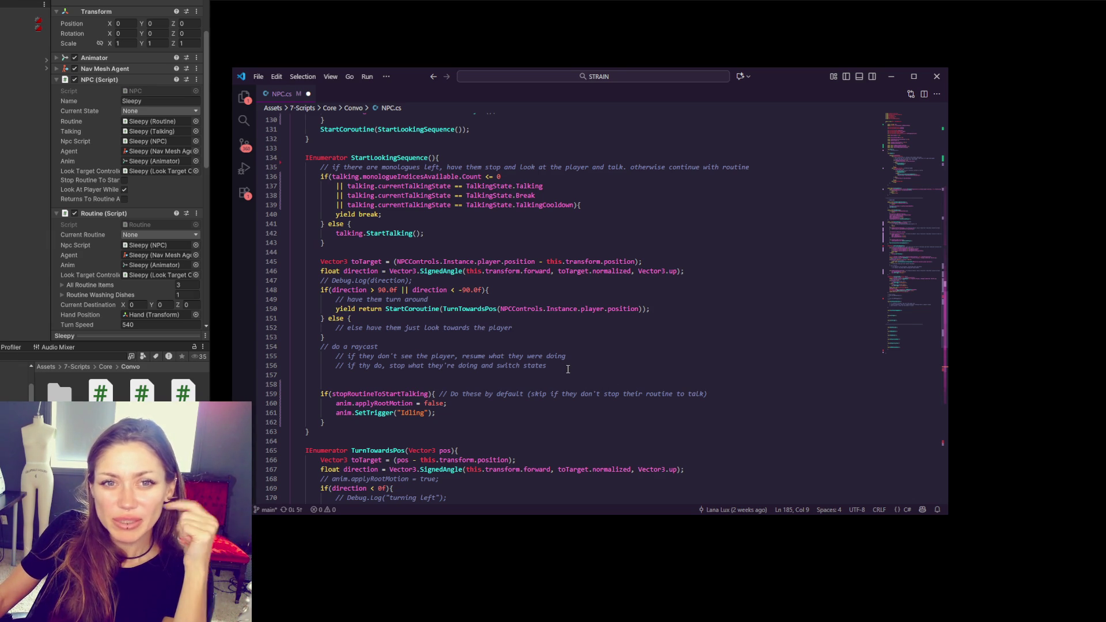
# - Add a blank line before the raycast comment and remove the extra one above the if-statement
pyautogui.click(568, 369)
pyautogui.click(495, 334)
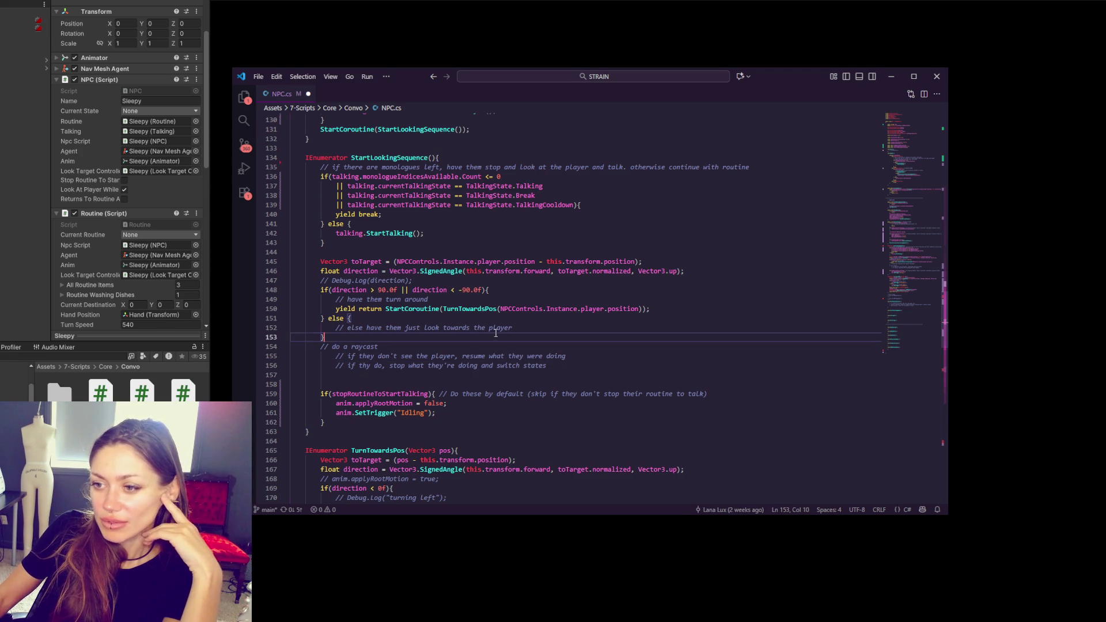
pyautogui.press('Return')
pyautogui.click(551, 386)
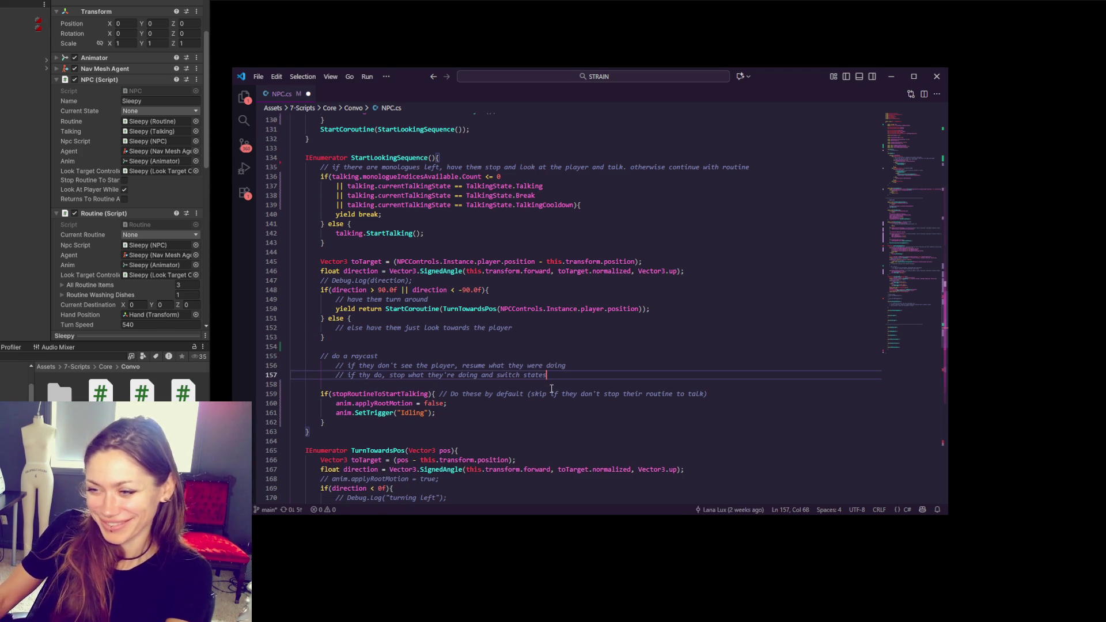
pyautogui.press('BackSpace')
pyautogui.scroll(-3, 547, 346)
pyautogui.click(547, 321)
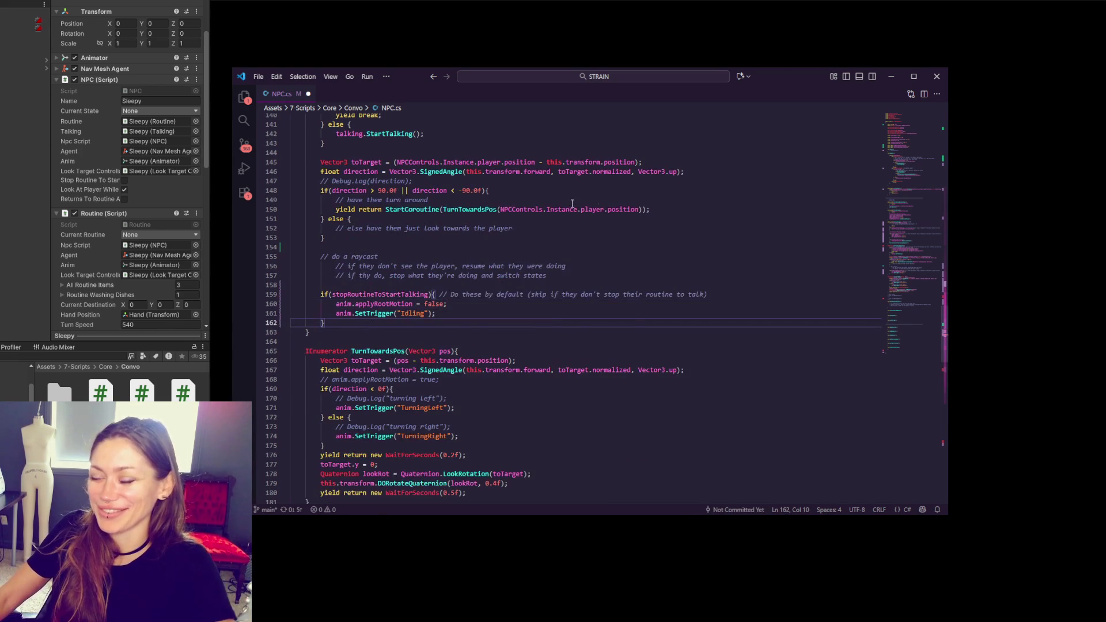
pyautogui.scroll(-8, 572, 203)
pyautogui.click(603, 300)
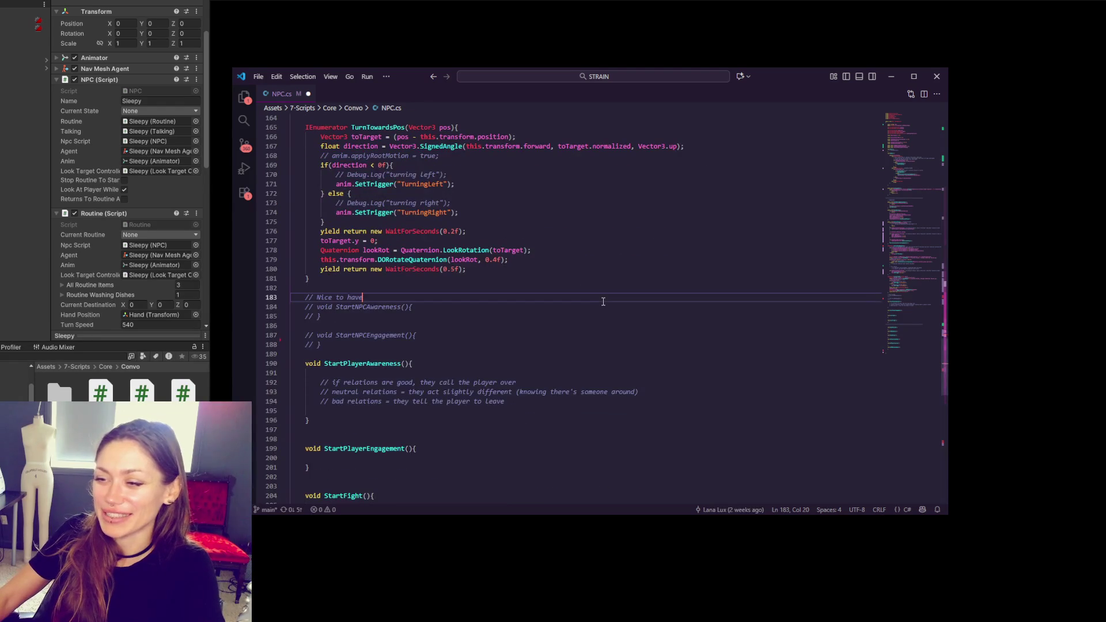
pyautogui.scroll(-1, 603, 301)
# - Delete the two blank lines in StartPlayerAwareness and the one above StartPlayerEngagement
pyautogui.click(516, 387)
pyautogui.press('BackSpace')
pyautogui.click(505, 350)
pyautogui.press('BackSpace')
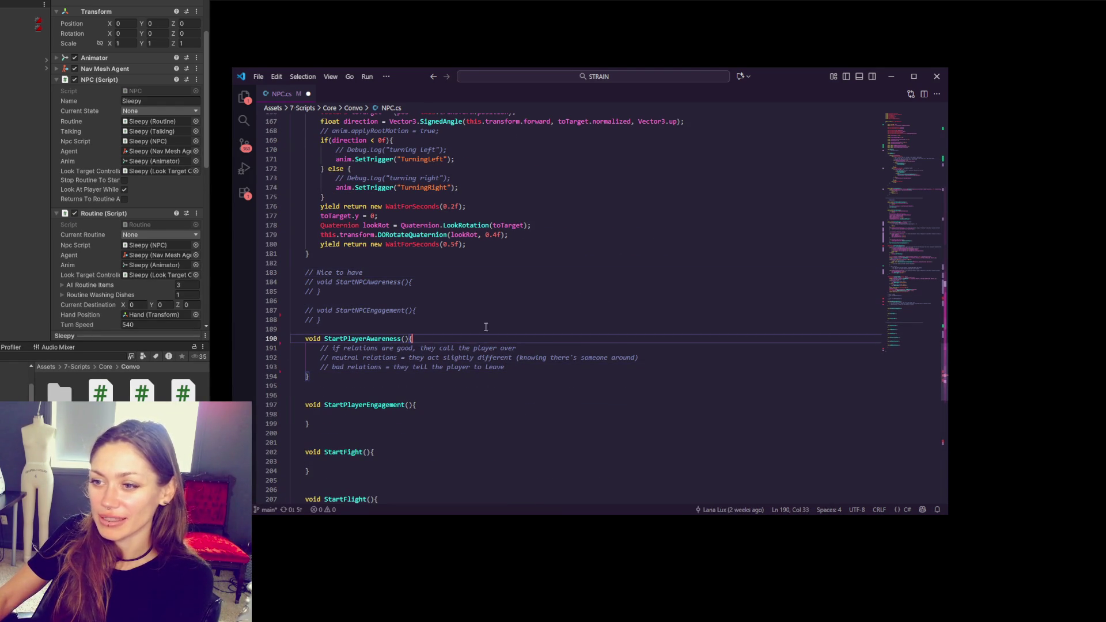
pyautogui.click(486, 387)
pyautogui.press('BackSpace')
pyautogui.click(465, 406)
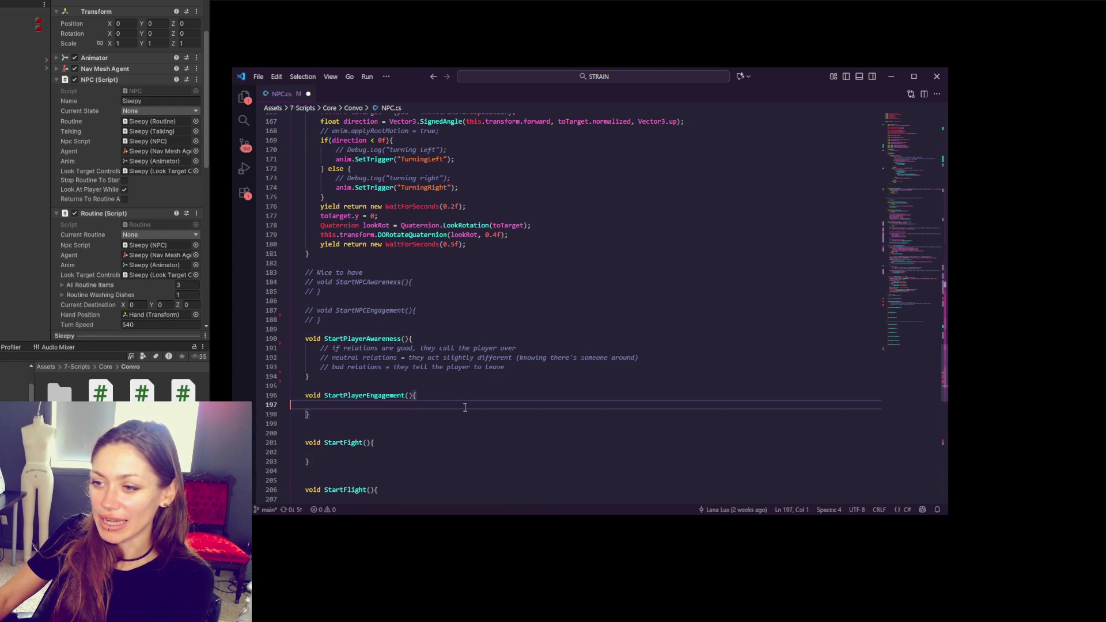
pyautogui.scroll(3, 465, 410)
pyautogui.click(481, 402)
pyautogui.scroll(4, 481, 403)
pyautogui.scroll(17, 592, 429)
pyautogui.scroll(15, 579, 407)
# - Remove the stray blank lines after the Update method and under void Update
pyautogui.click(541, 376)
pyautogui.click(543, 368)
pyautogui.press('BackSpace')
pyautogui.scroll(4, 542, 368)
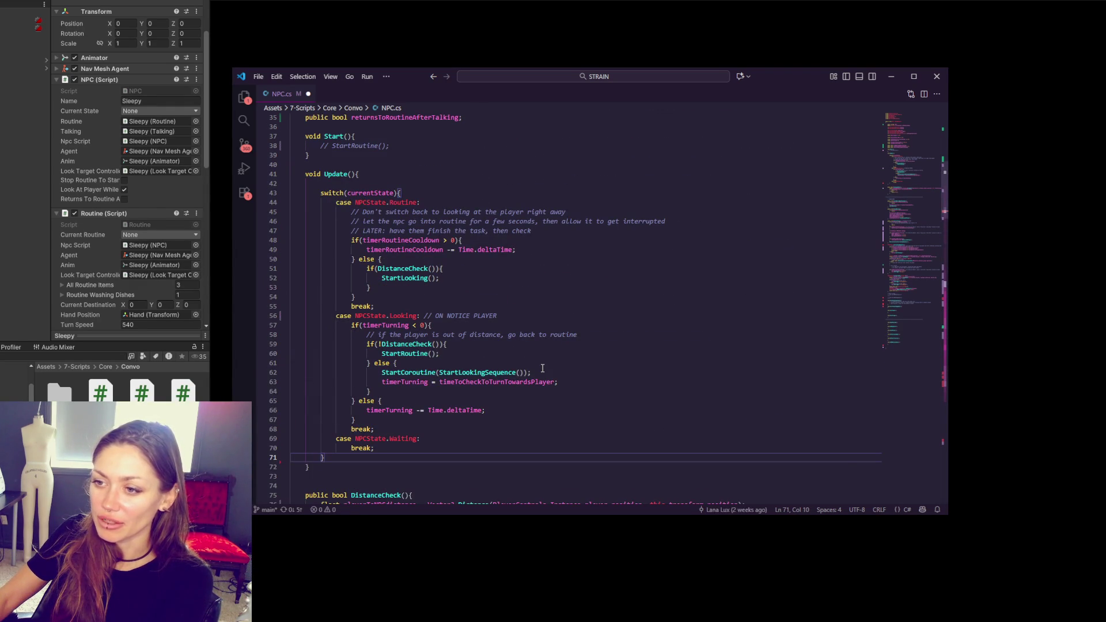
pyautogui.click(462, 173)
pyautogui.press('Delete')
pyautogui.click(504, 241)
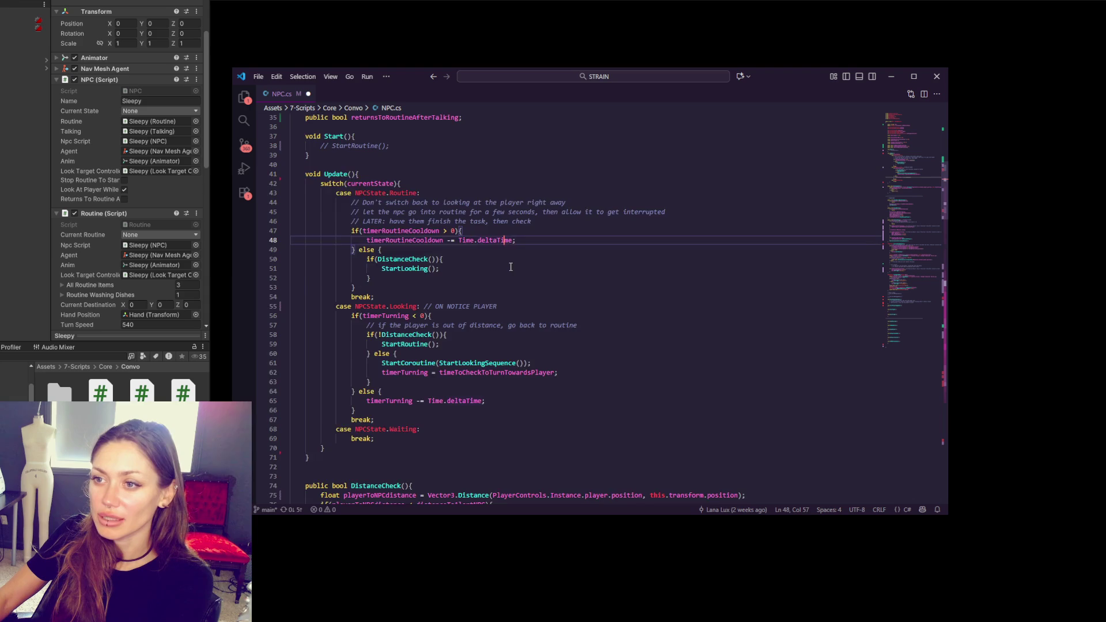
pyautogui.scroll(4, 511, 266)
pyautogui.scroll(2, 490, 242)
pyautogui.scroll(-13, 475, 251)
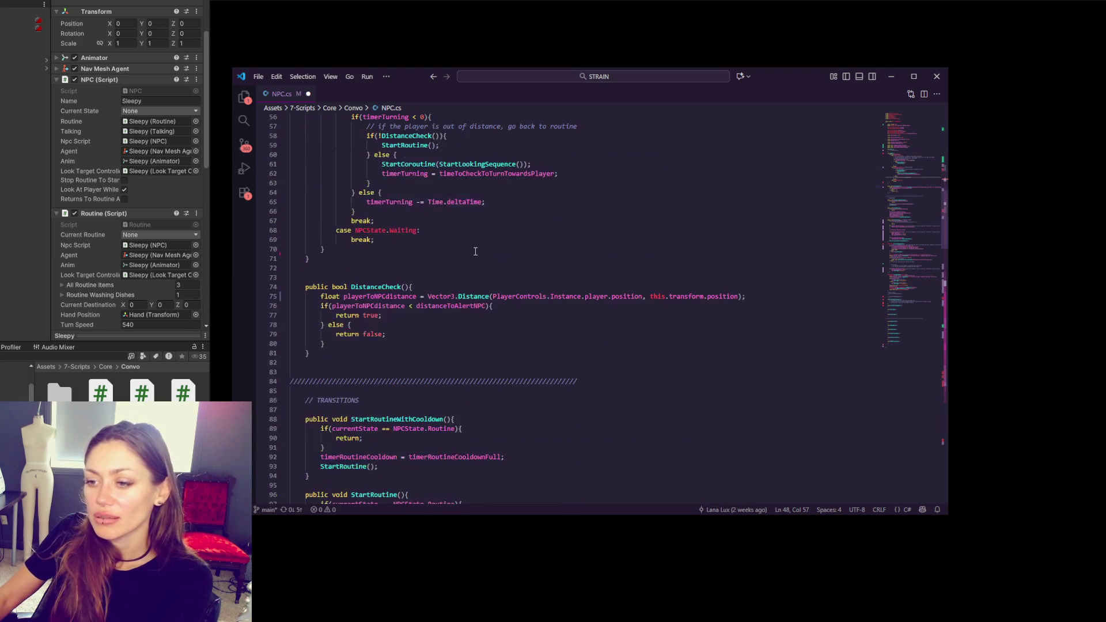
pyautogui.scroll(4, 475, 251)
pyautogui.scroll(-4, 475, 252)
# - Search NPC.cs for DistanceCheck and step through its 3 matches
pyautogui.doubleClick(376, 286)
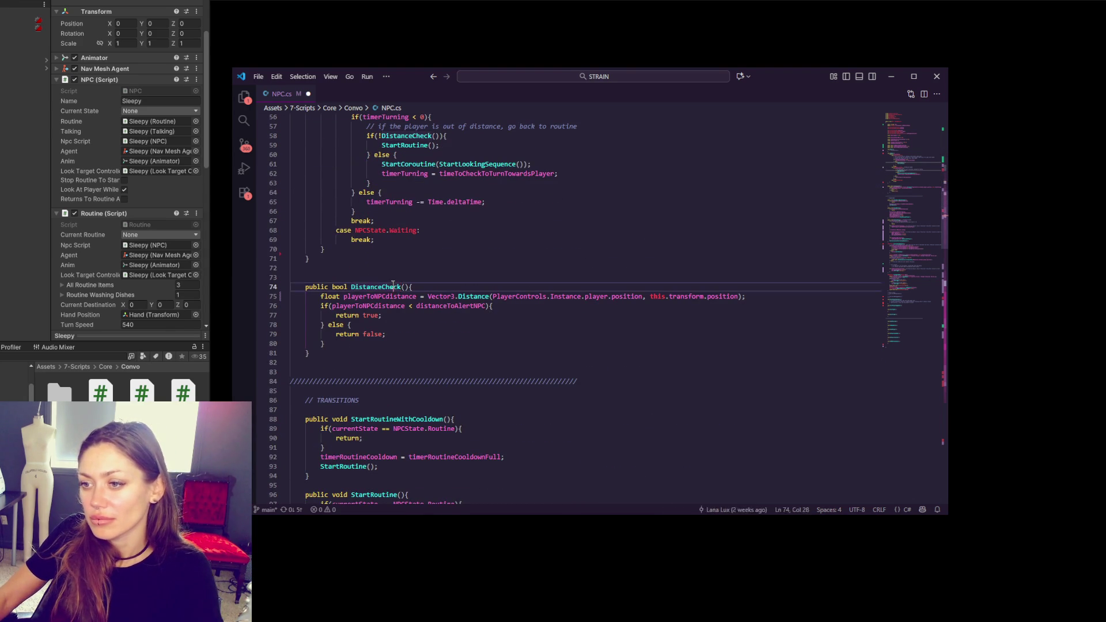
pyautogui.hotkey('ctrl', 'f')
pyautogui.click(843, 122)
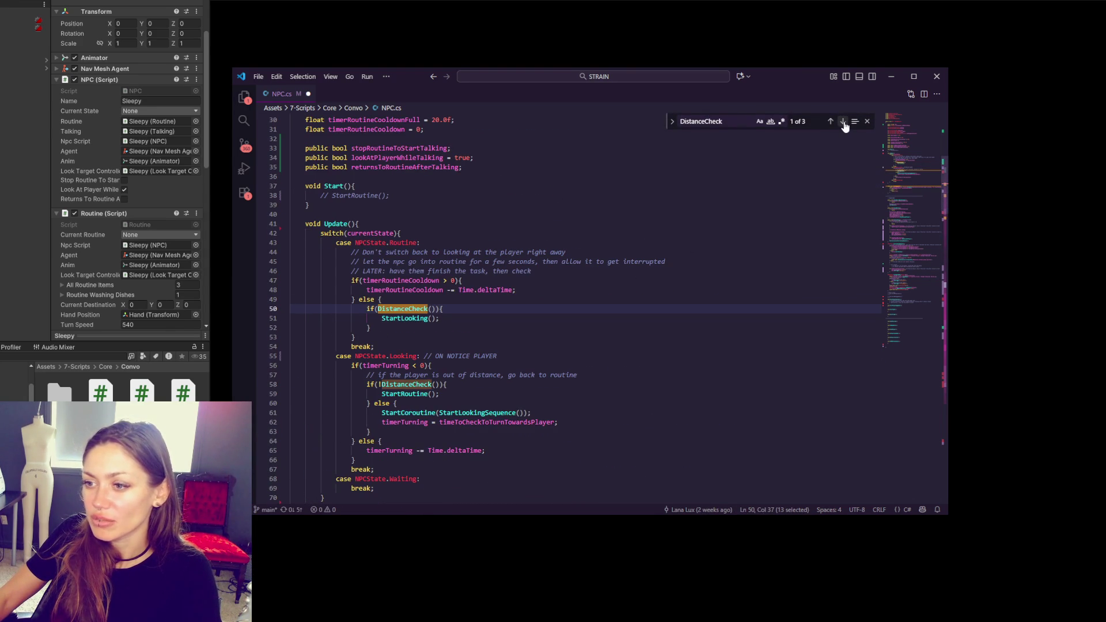
pyautogui.click(844, 123)
pyautogui.click(843, 122)
pyautogui.click(844, 123)
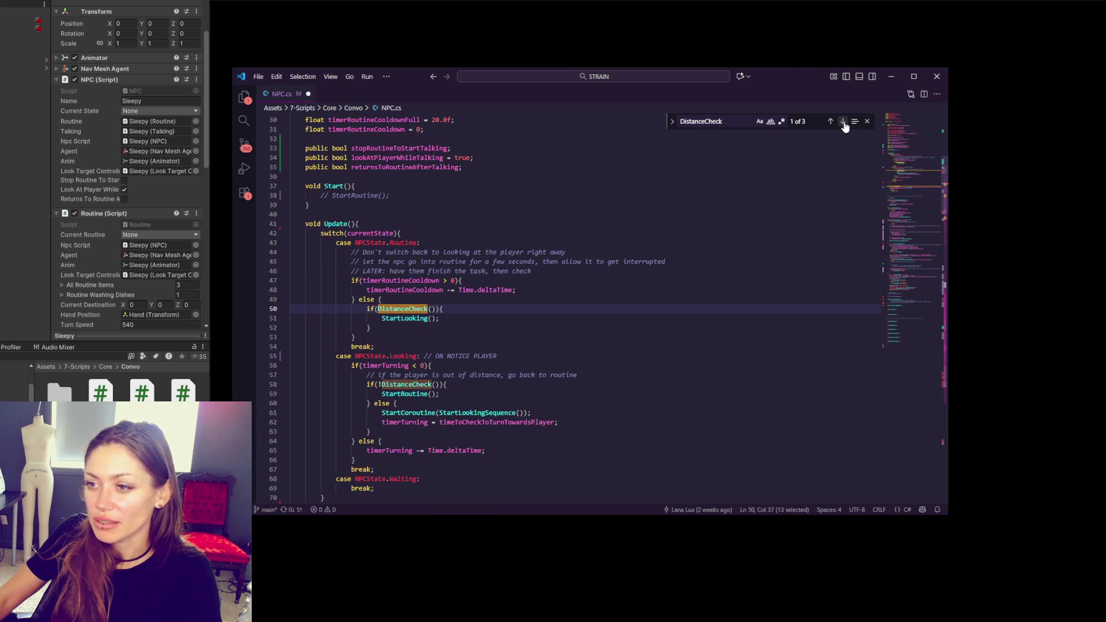
pyautogui.click(844, 122)
# - Inspect lines 49–62 of Update around the DistanceCheck calls
pyautogui.click(518, 300)
pyautogui.scroll(-1, 527, 317)
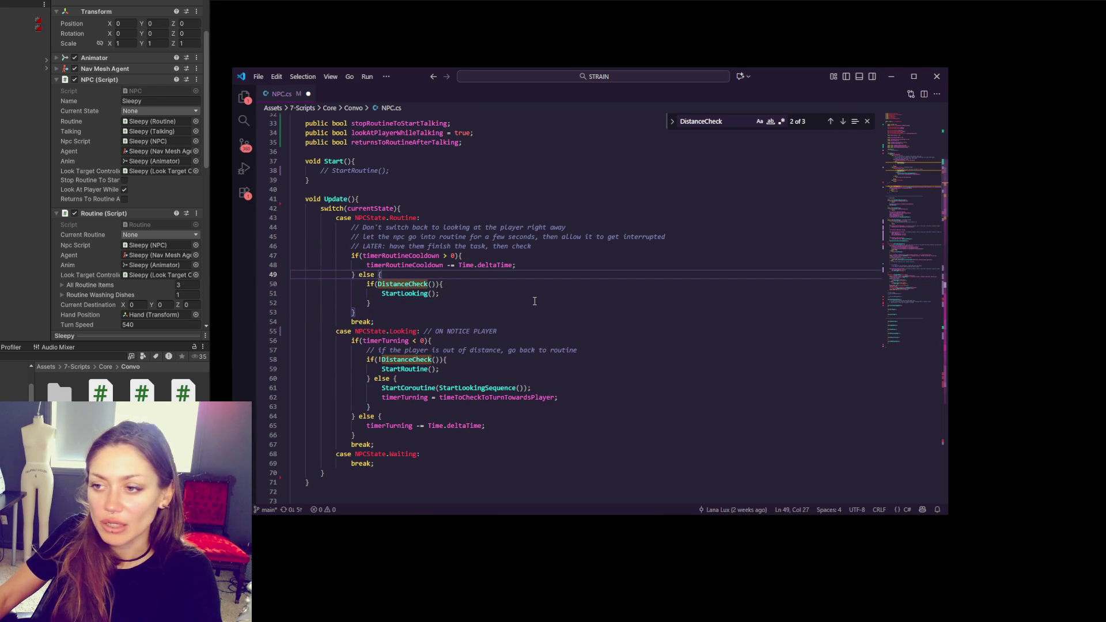
pyautogui.click(534, 302)
pyautogui.click(536, 294)
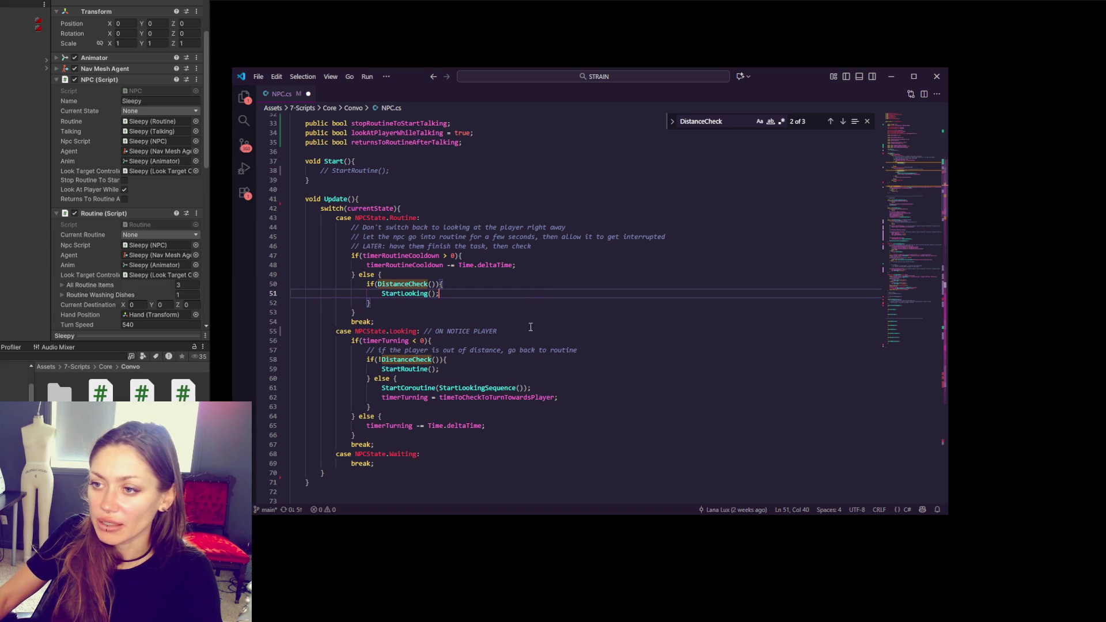
pyautogui.scroll(-1, 522, 295)
pyautogui.scroll(-1, 513, 301)
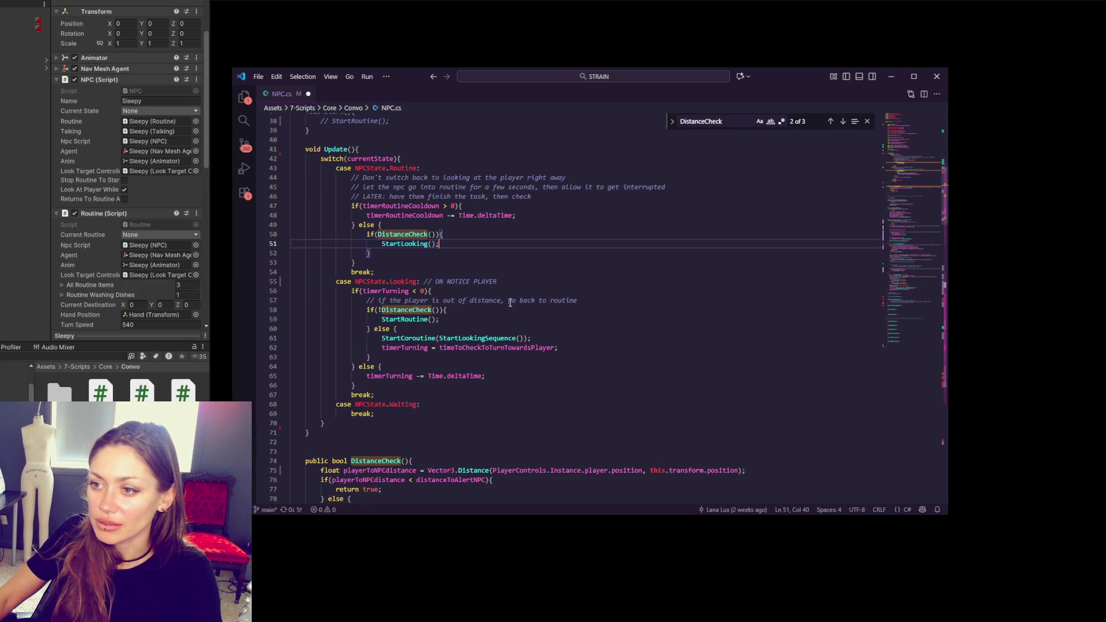
pyautogui.click(614, 343)
pyautogui.click(608, 344)
pyautogui.click(404, 253)
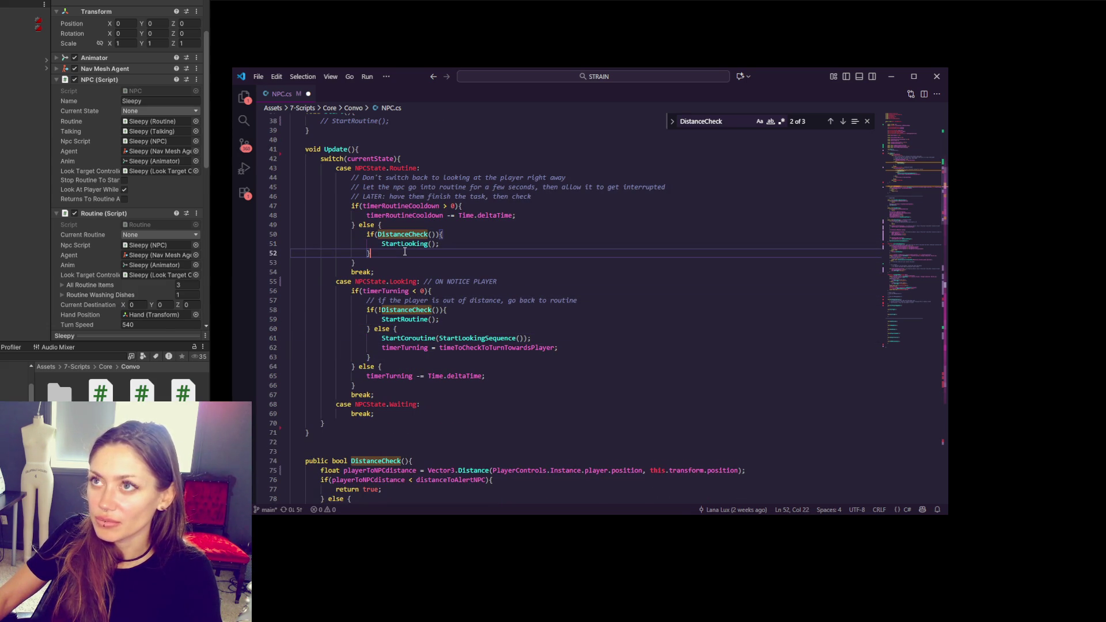
# - Highlight StartRoutine's uses, then the DistanceCheck calls on lines 58 and 50
pyautogui.doubleClick(407, 320)
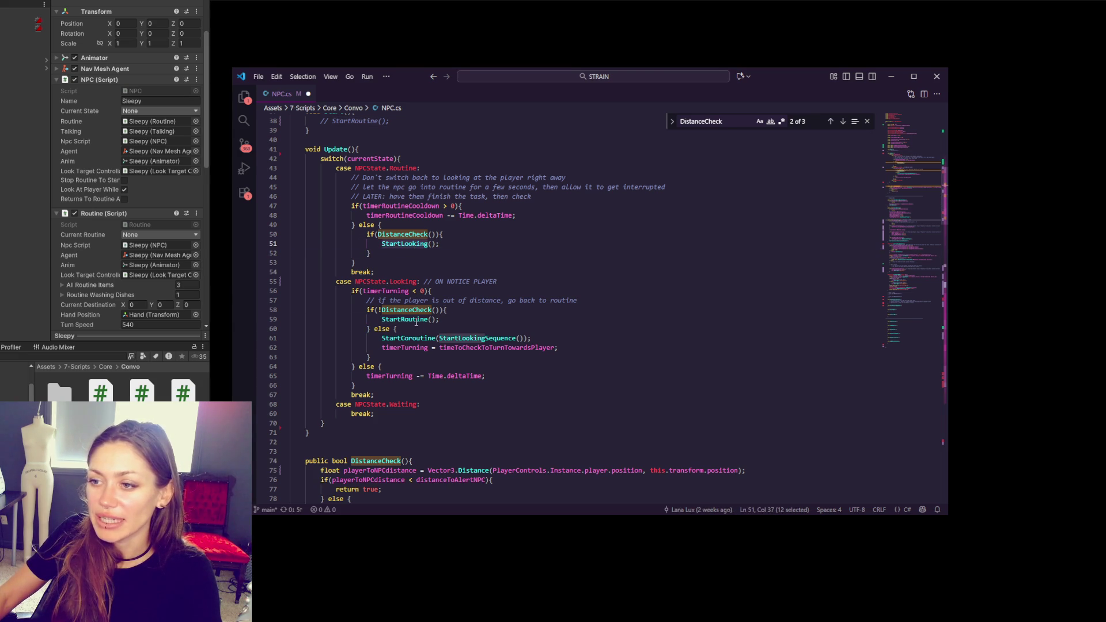
pyautogui.scroll(-3, 408, 350)
pyautogui.scroll(2, 570, 361)
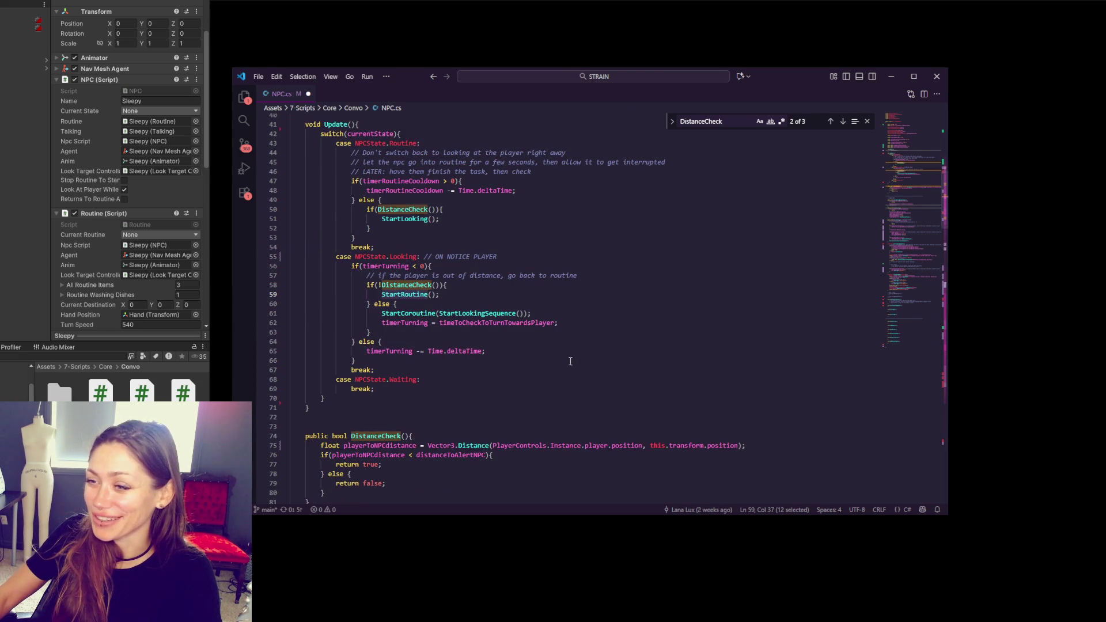
pyautogui.click(590, 323)
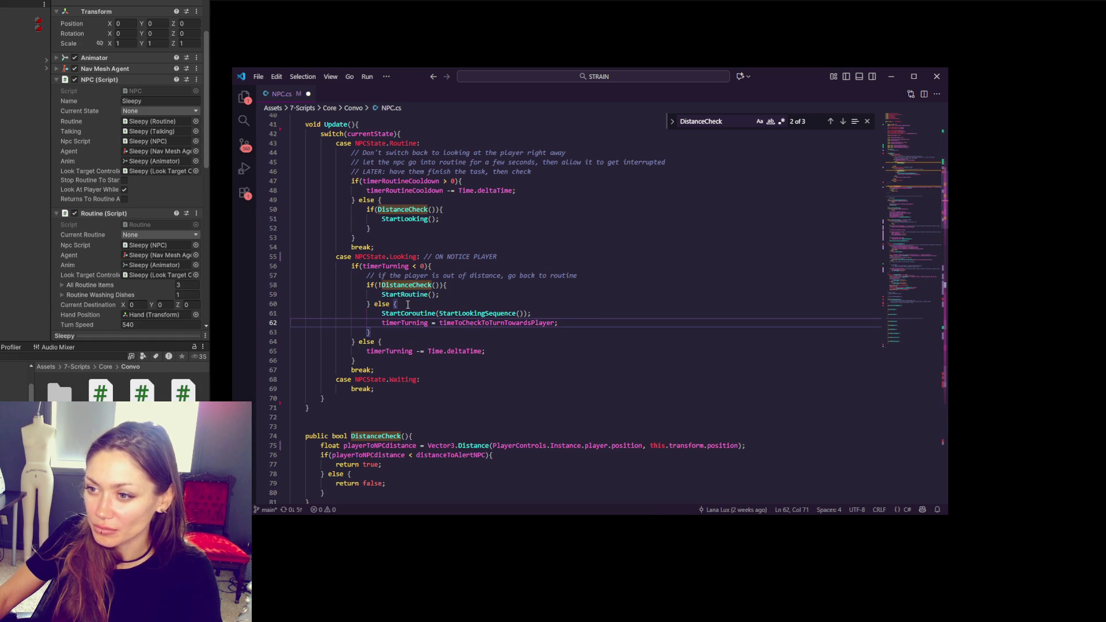
pyautogui.doubleClick(404, 285)
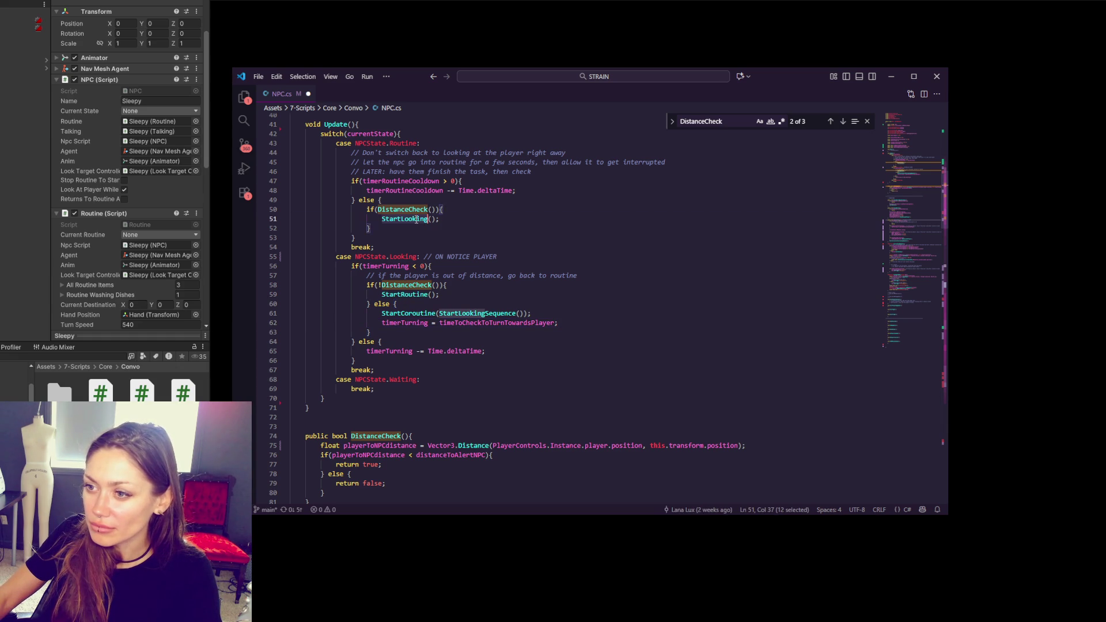
pyautogui.doubleClick(416, 209)
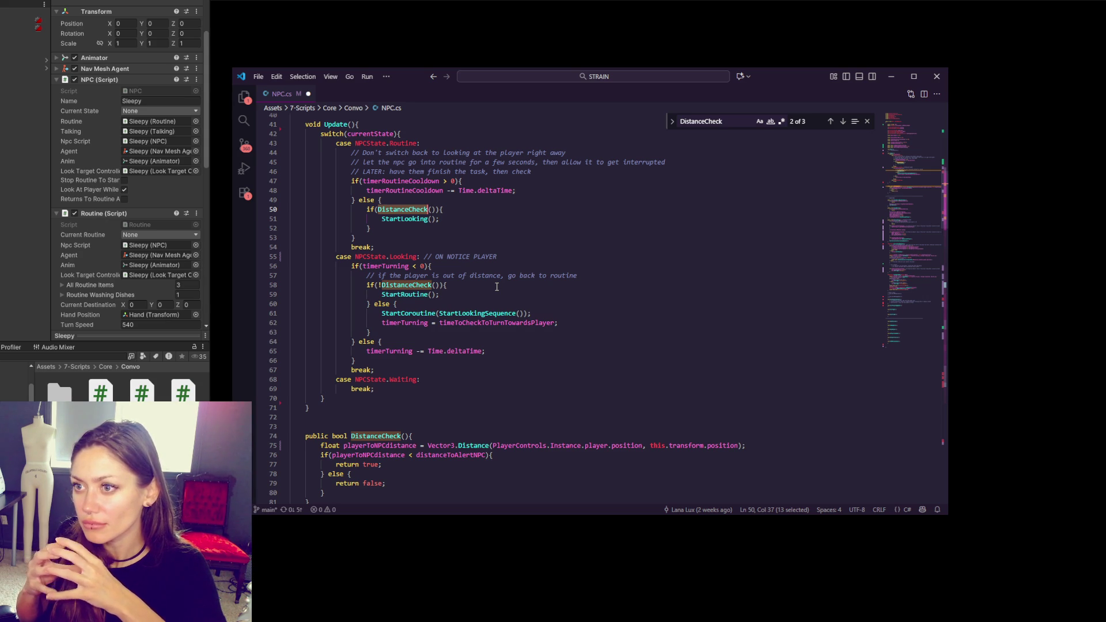
# - Add a new line after StartRoutine() in the Looking case and begin a talking reference
pyautogui.click(487, 292)
pyautogui.press('Return')
pyautogui.write('talk')
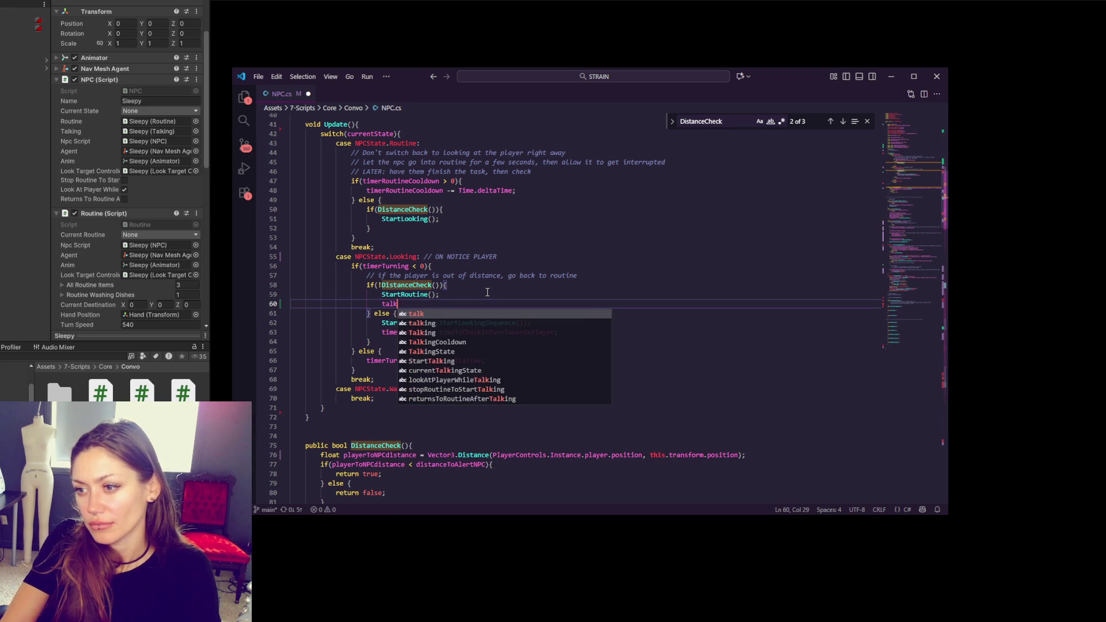
pyautogui.write('ing')
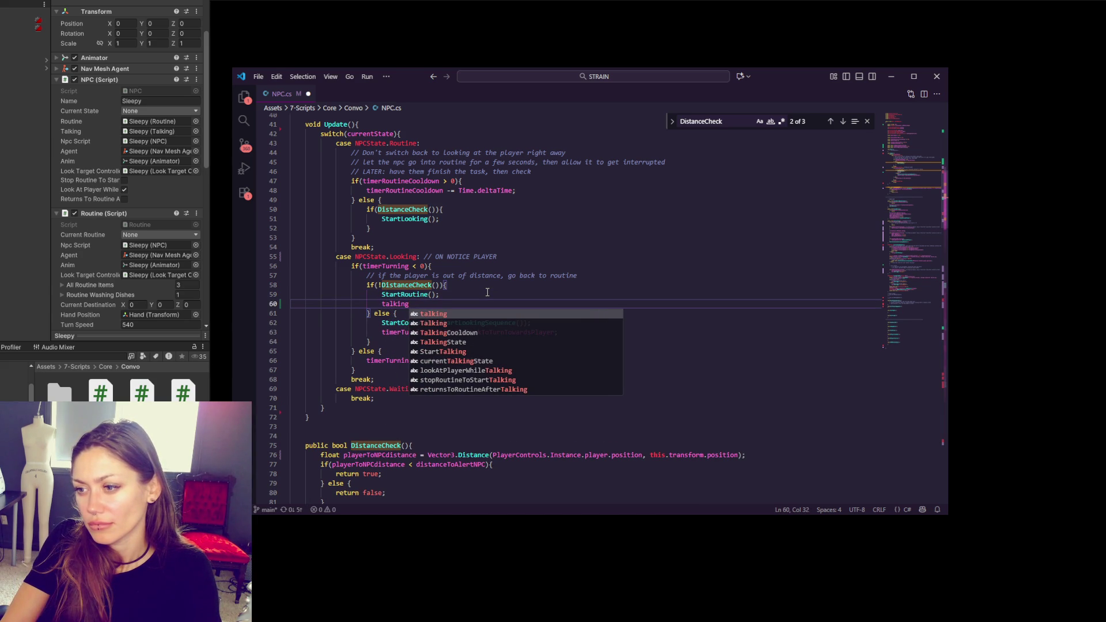
pyautogui.write('.')
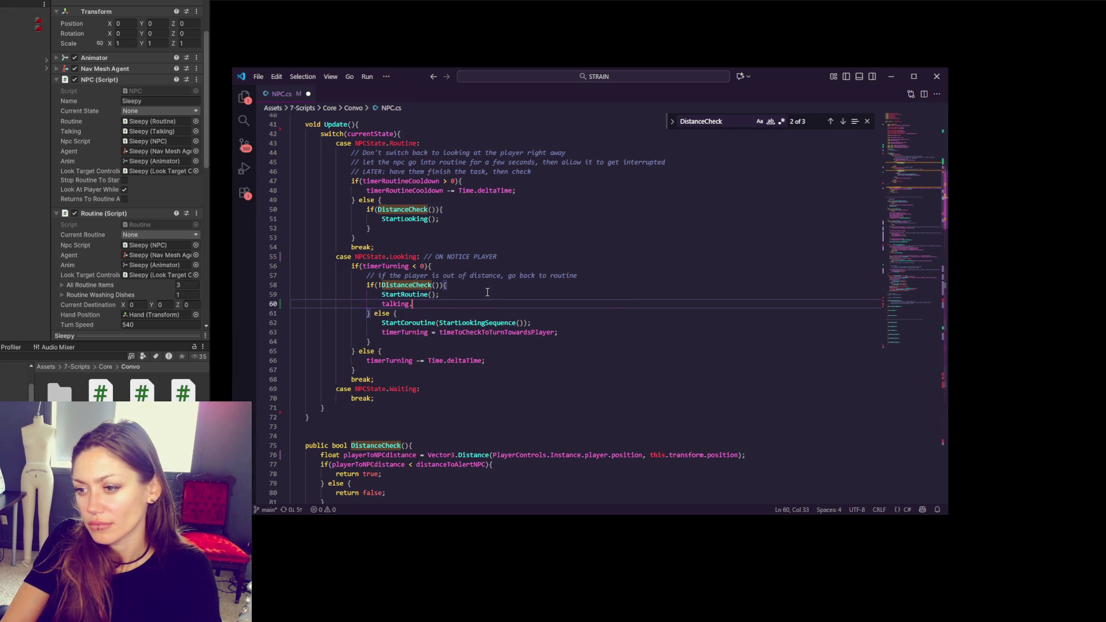
pyautogui.press('BackSpace')
pyautogui.press('BackSpace')
pyautogui.press('BackSpace')
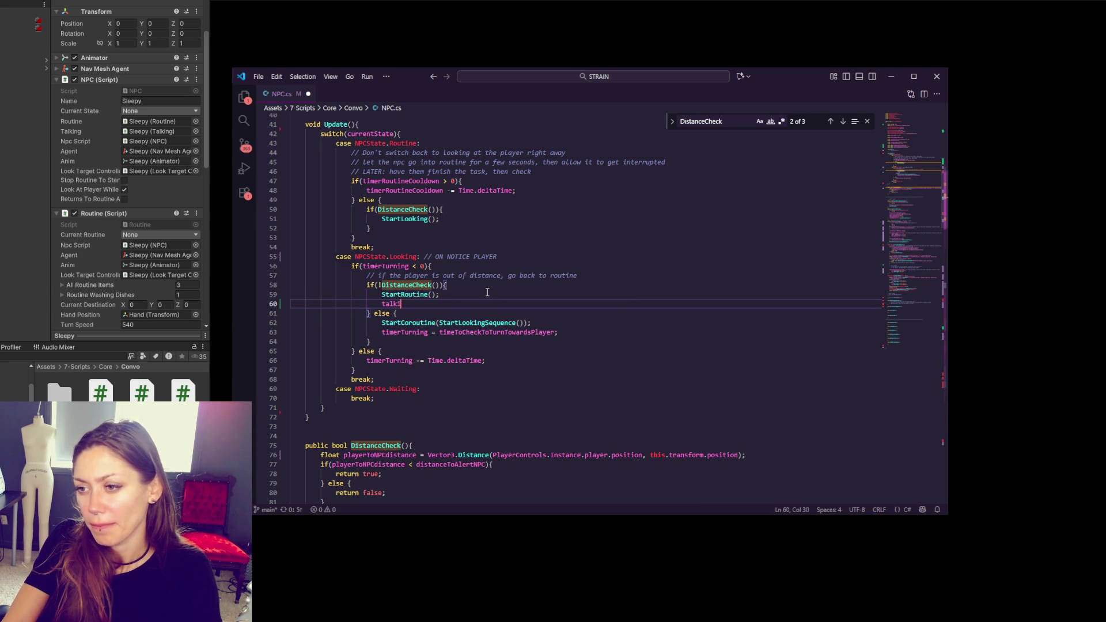
# - Search NPC.cs for 'talking', step through its matches, then return to empty line 60
pyautogui.hotkey('ctrl', 'f')
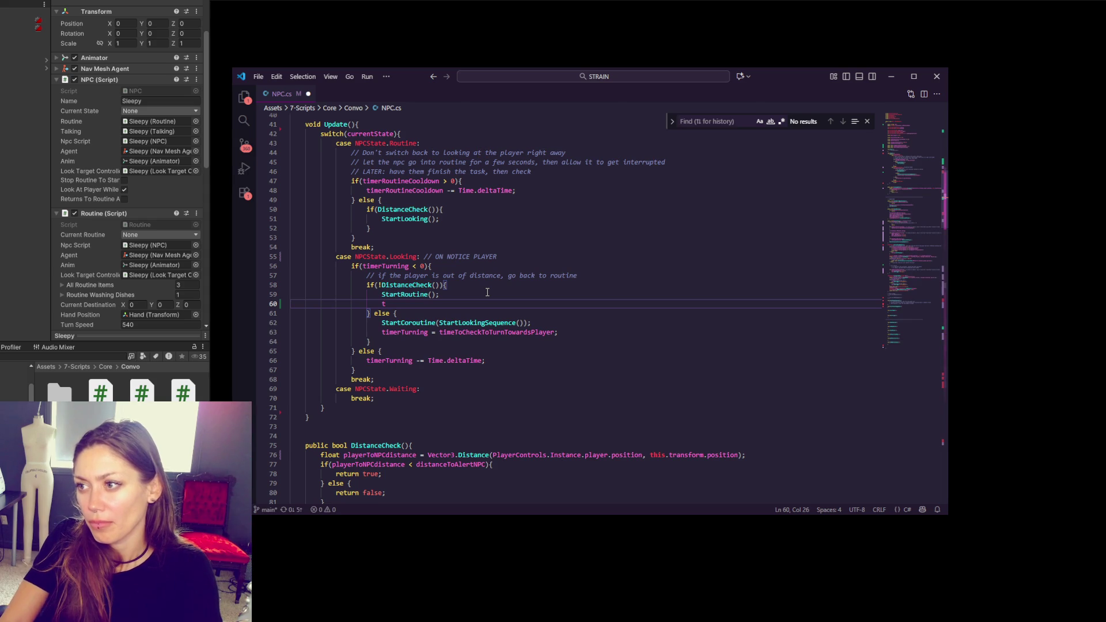
pyautogui.hotkey('ctrl', 'f')
pyautogui.write('talking')
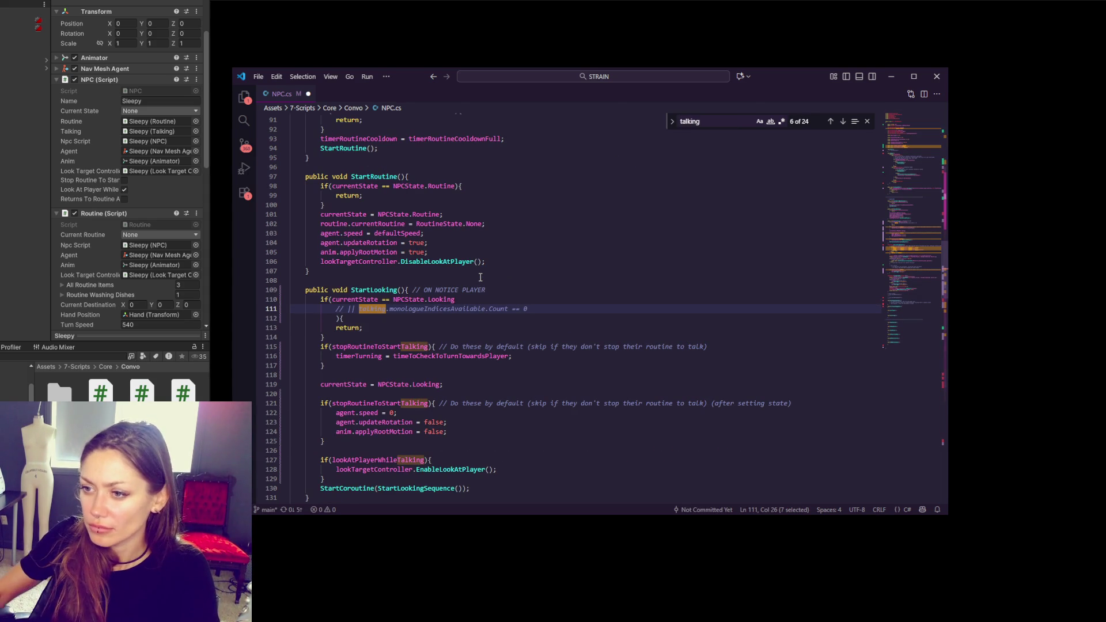
pyautogui.click(843, 121)
pyautogui.click(843, 122)
pyautogui.click(843, 122)
pyautogui.click(843, 121)
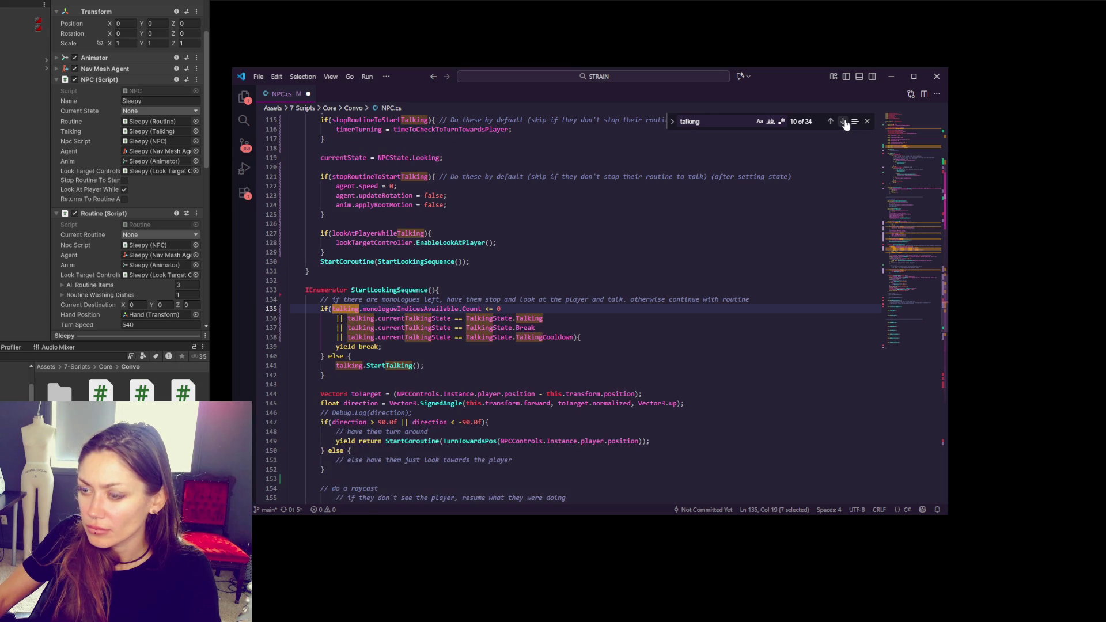
pyautogui.click(935, 129)
pyautogui.scroll(-5, 471, 262)
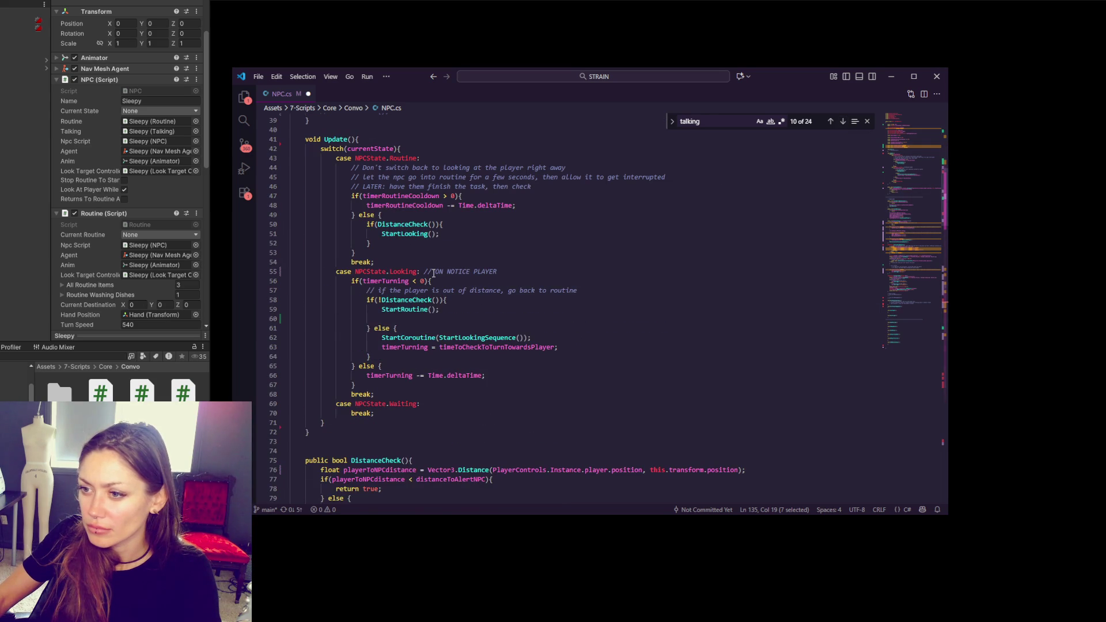
pyautogui.click(453, 316)
# - Call talking.LeftTalkingZone(); on line 60 of the Looking case
pyautogui.write('talking.')
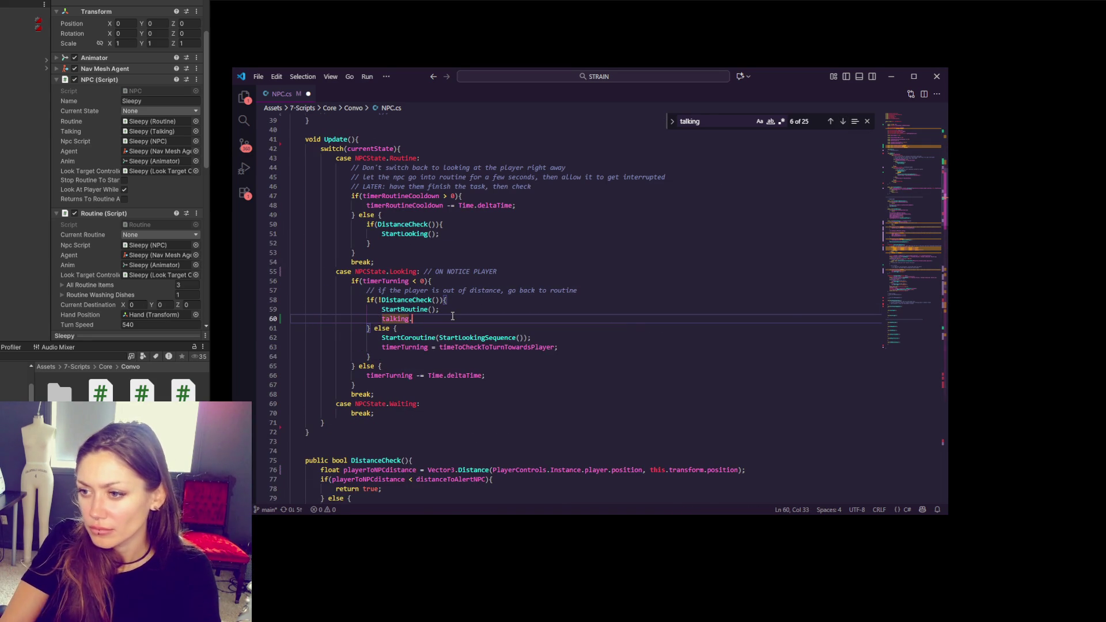
pyautogui.write('Left')
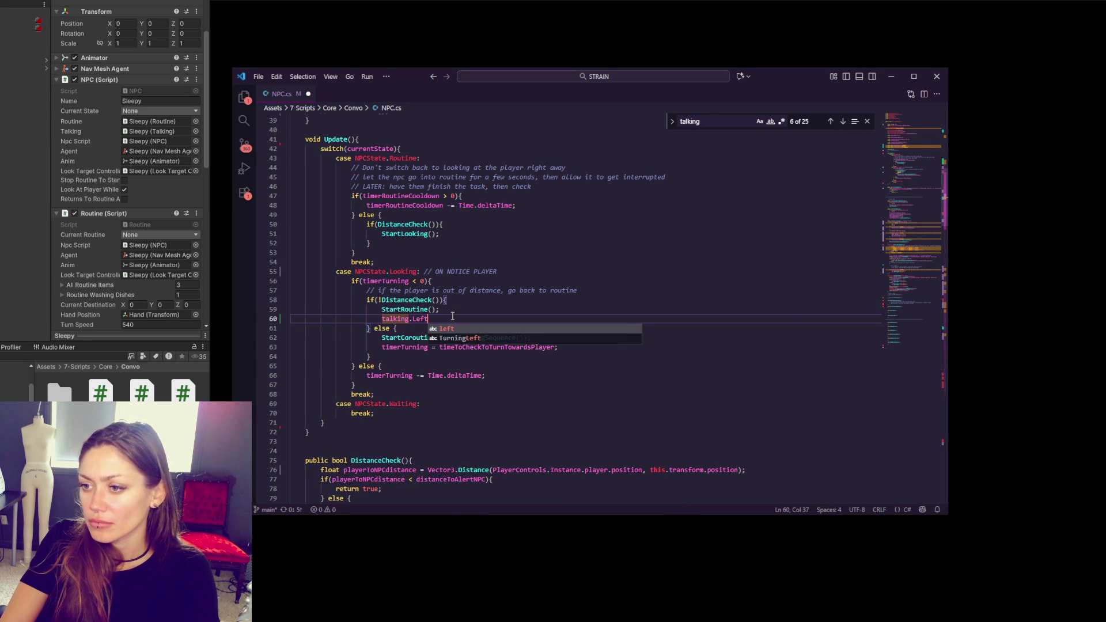
pyautogui.write('TalkingZone();')
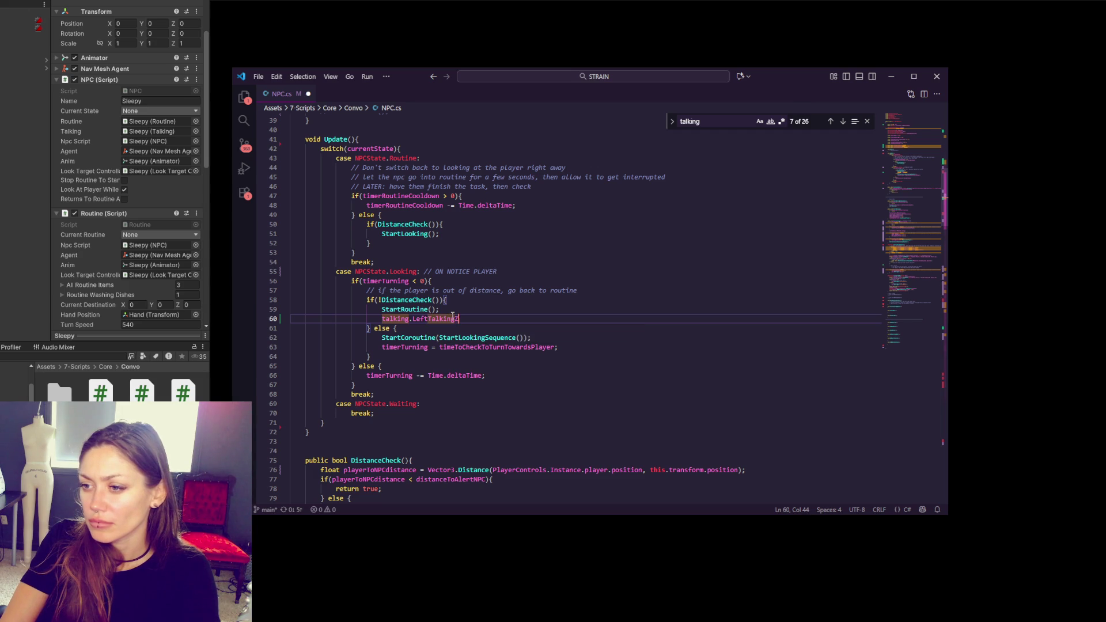
pyautogui.keyDown('shift'); pyautogui.click(554, 312); pyautogui.keyUp('shift')
# - Add an else block calling talking.LeftTalkingZone() to the Routine case, and save NPC.cs
pyautogui.click(450, 240)
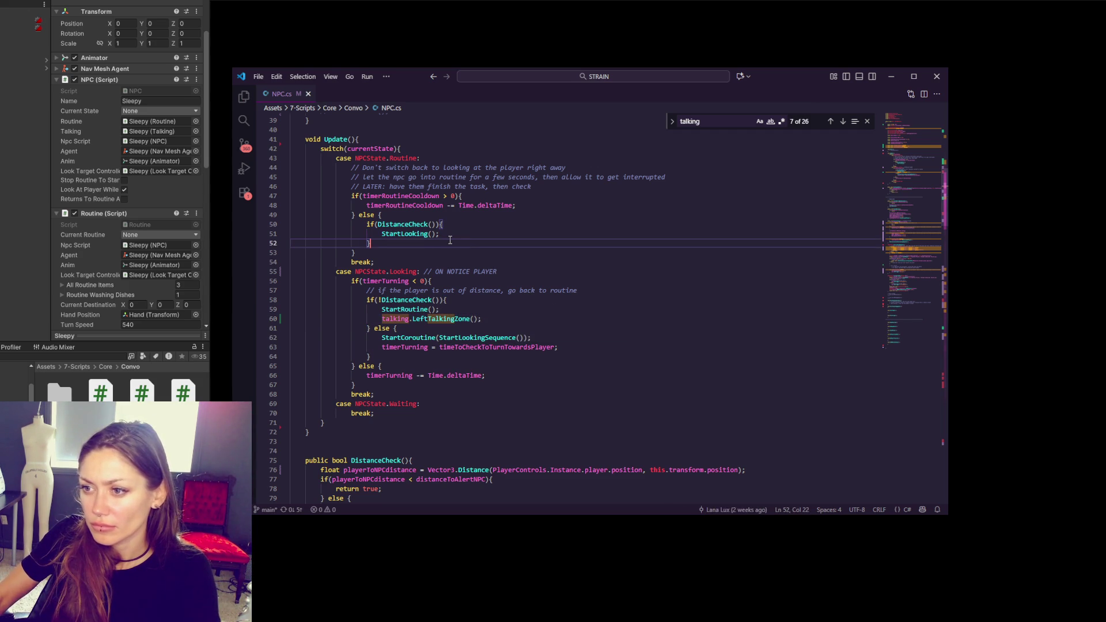
pyautogui.write('else {')
pyautogui.press('Return')
pyautogui.hotkey('ctrl', 'v')
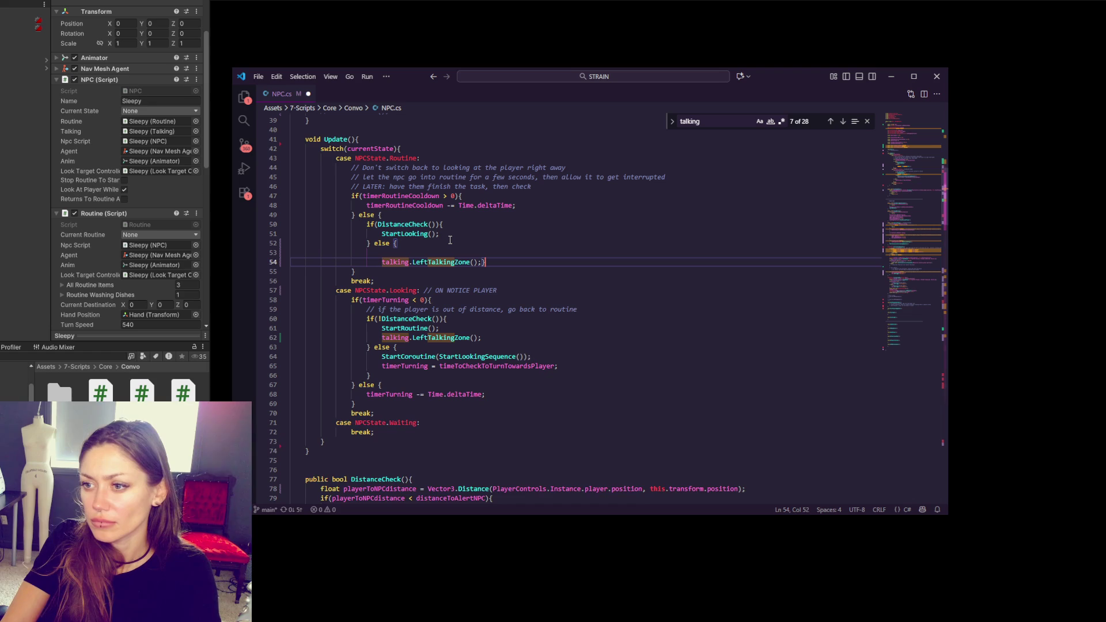
pyautogui.press('Return')
pyautogui.press('BackSpace')
pyautogui.press('Left')
pyautogui.press('Return')
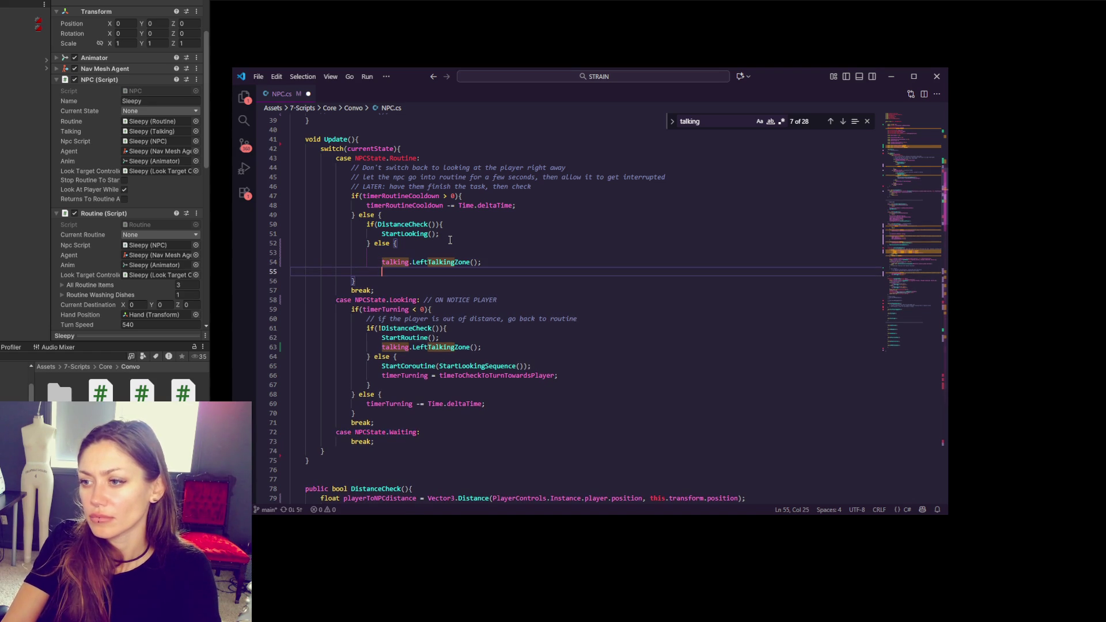
pyautogui.click(450, 240)
pyautogui.press('Delete')
pyautogui.hotkey('ctrl', 's')
pyautogui.press('Down')
pyautogui.click(99, 354)
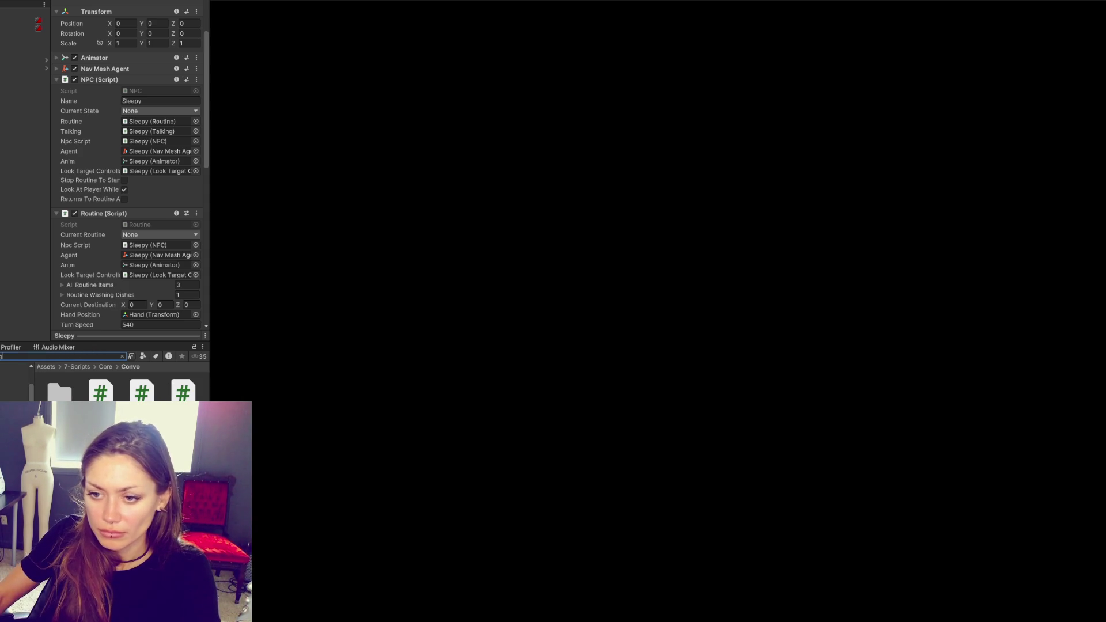
# - Search Unity's project assets for the Talking script, filtering the results by type
pyautogui.click(58, 356)
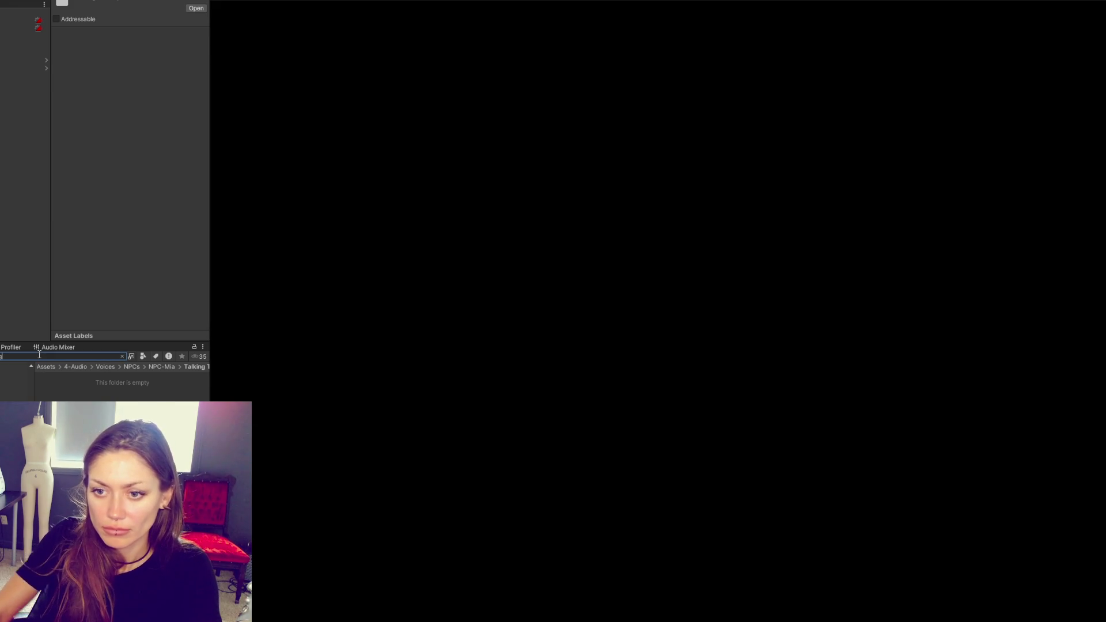
pyautogui.click(143, 356)
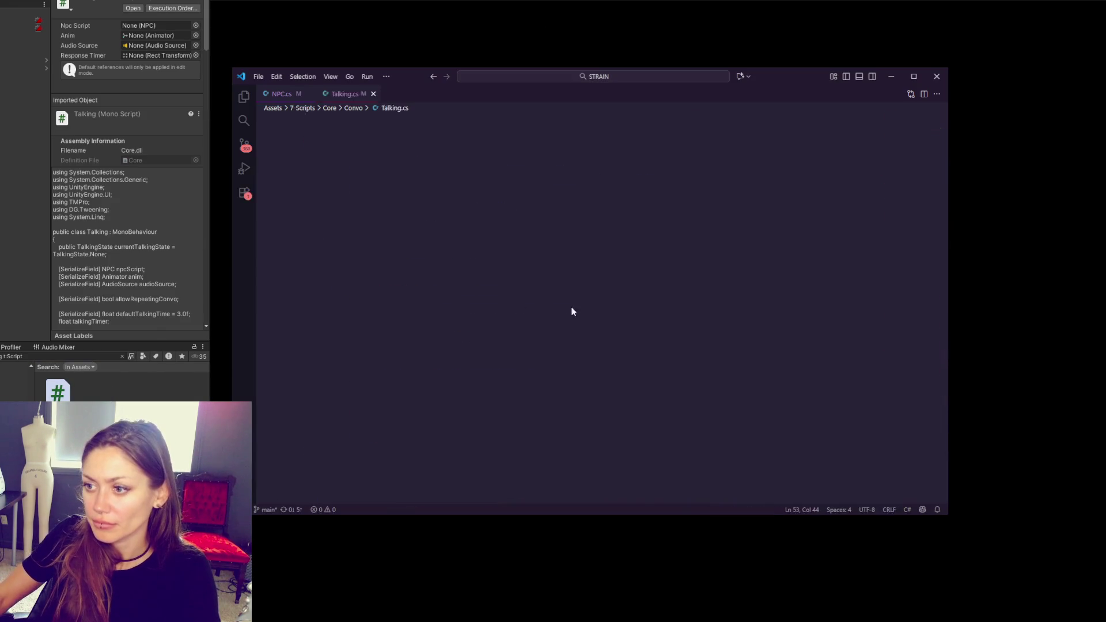
# - Scroll through Talking.cs and place the caret just below the CHANGING STATES header
pyautogui.scroll(-15, 521, 274)
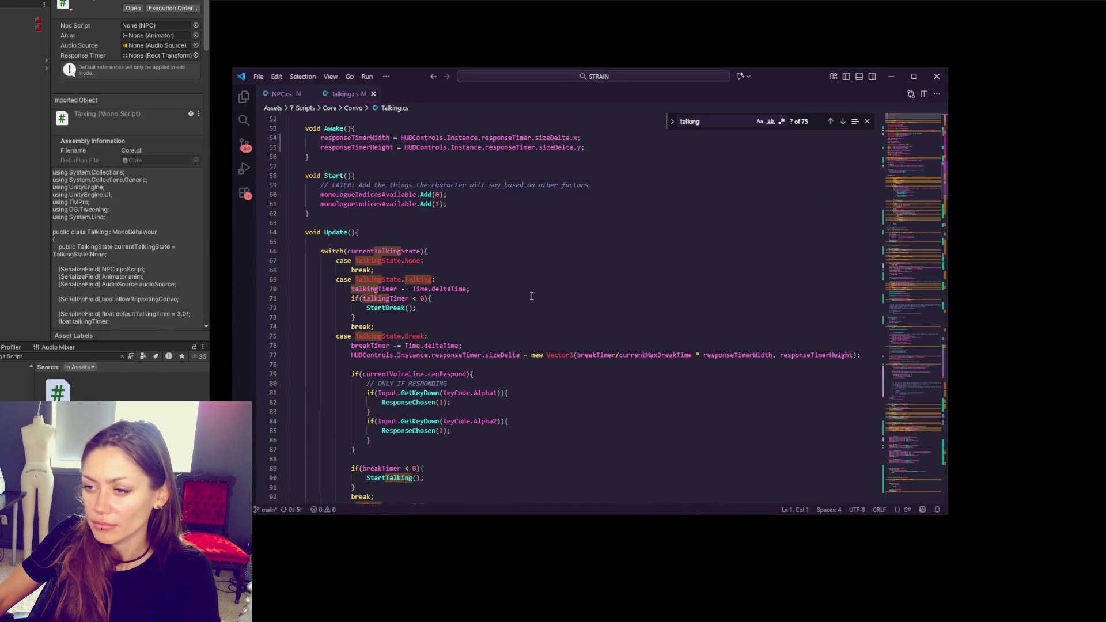
pyautogui.moveTo(907, 402); pyautogui.dragTo(900, 451)
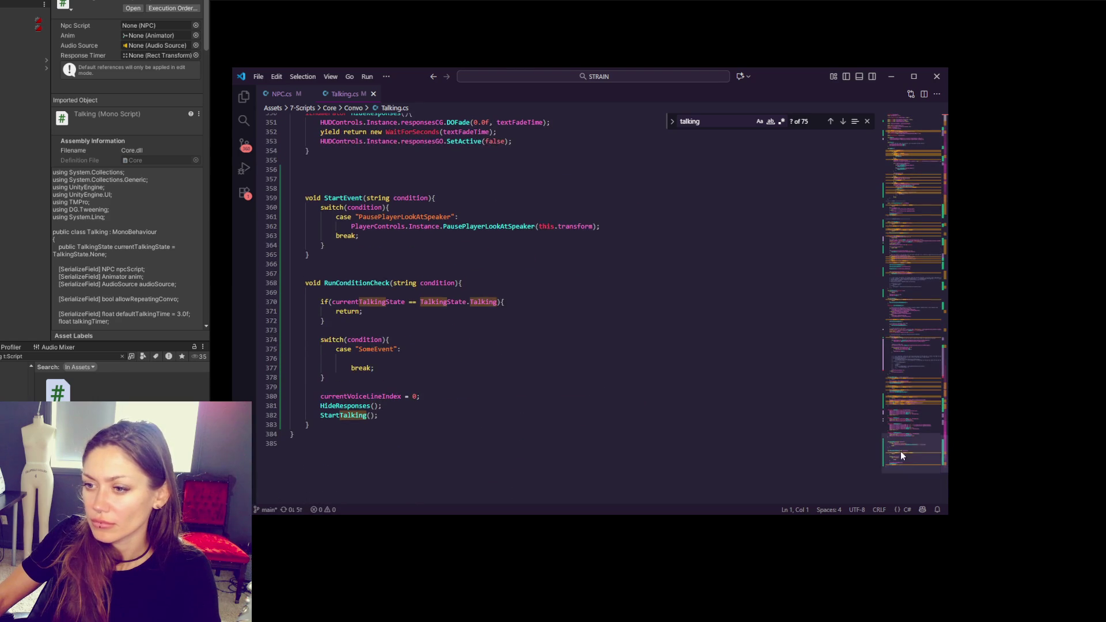
pyautogui.click(338, 424)
pyautogui.scroll(13, 338, 426)
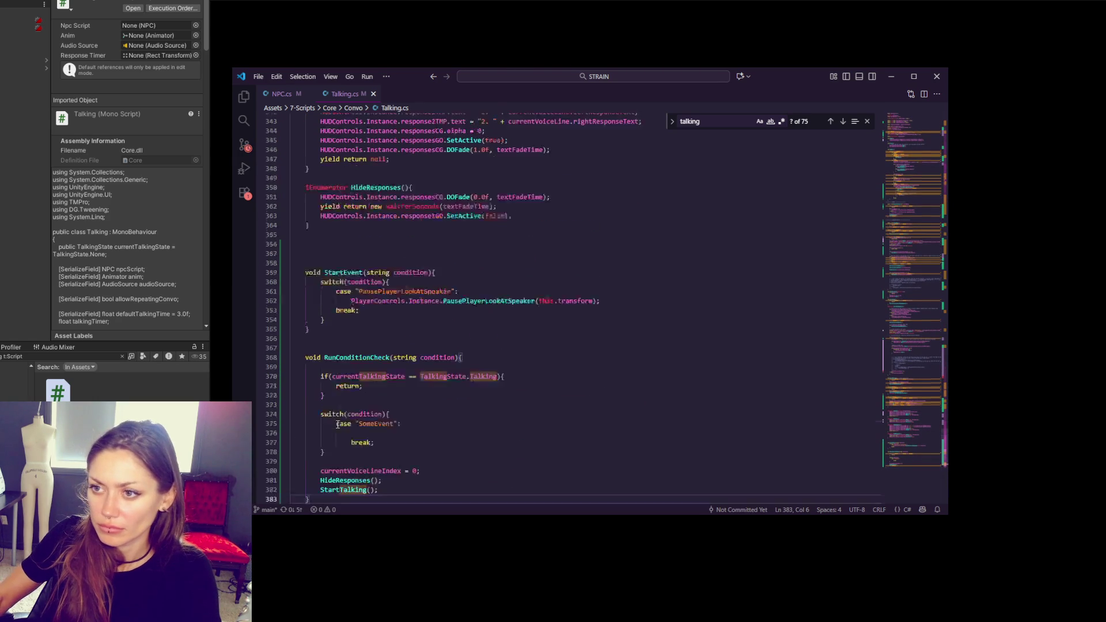
pyautogui.scroll(6, 338, 425)
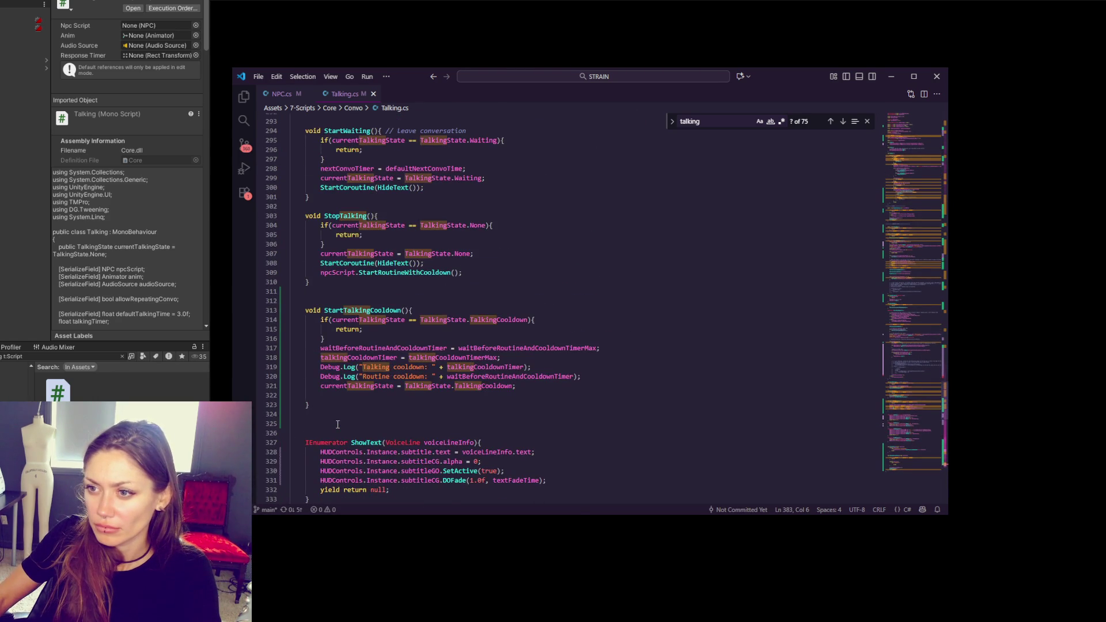
pyautogui.scroll(4, 338, 424)
pyautogui.scroll(20, 338, 425)
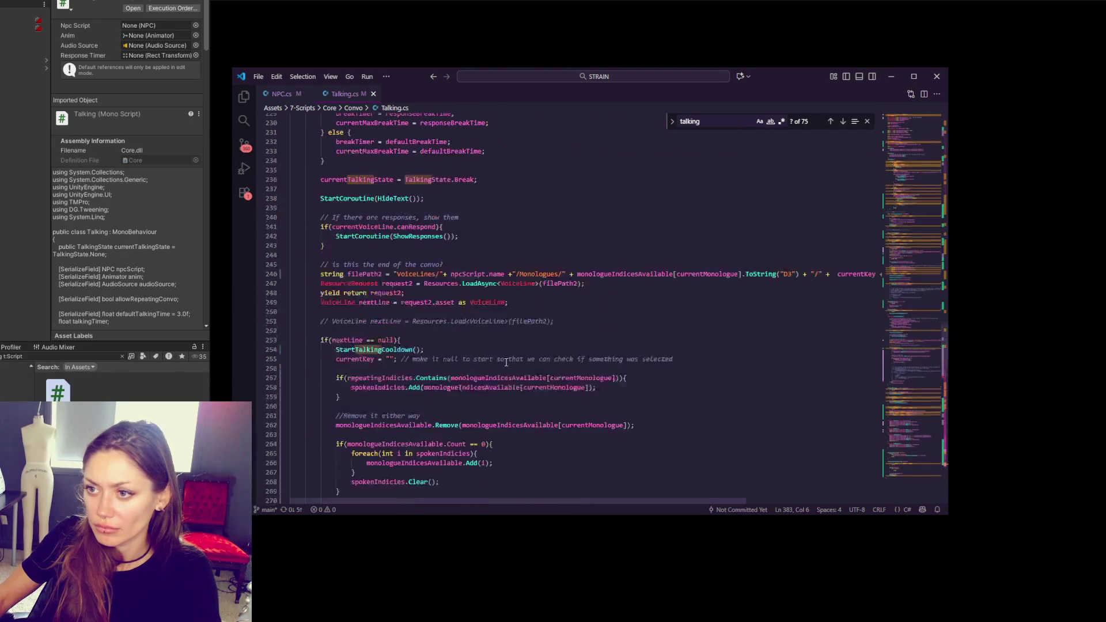
pyautogui.scroll(5, 503, 357)
pyautogui.click(485, 435)
pyautogui.scroll(10, 485, 435)
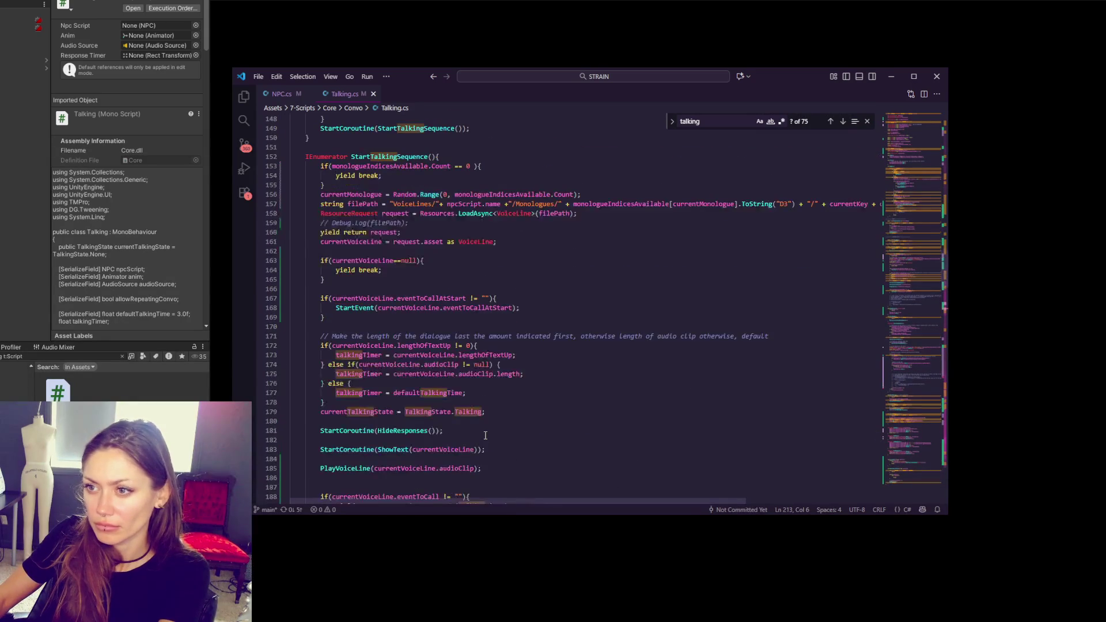
pyautogui.scroll(10, 486, 436)
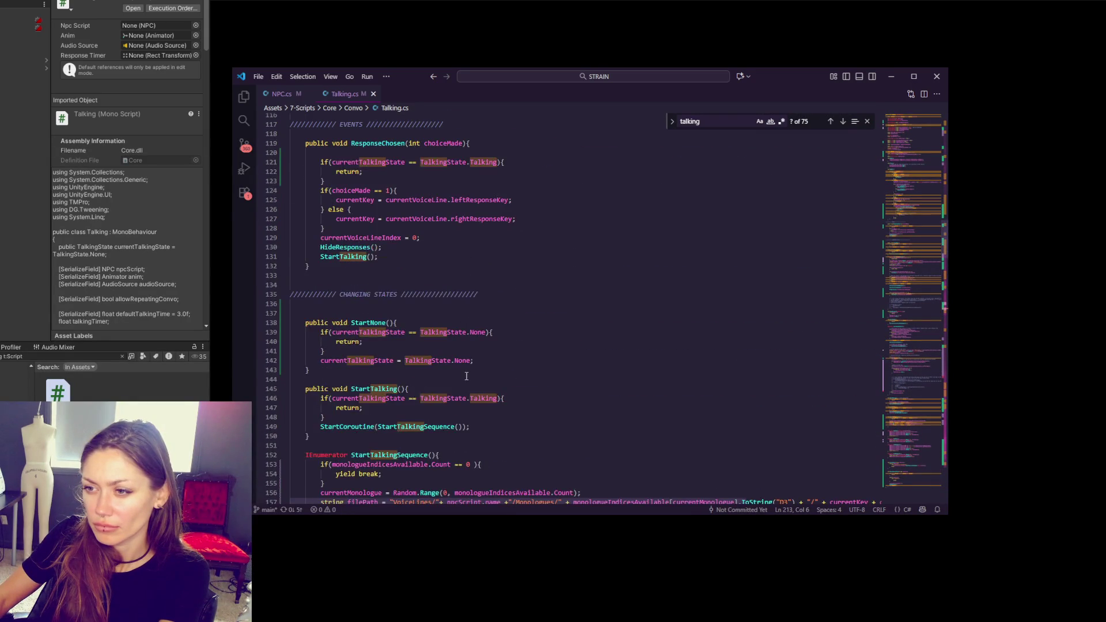
pyautogui.scroll(4, 466, 376)
pyautogui.scroll(-6, 467, 375)
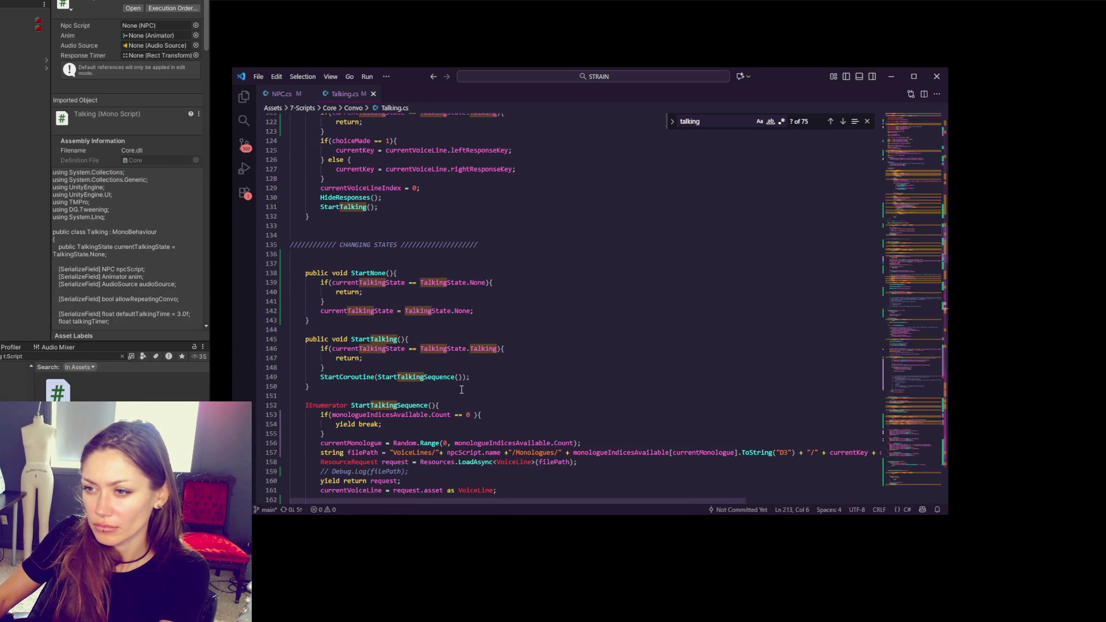
pyautogui.click(420, 254)
# - Type a public void LeftTalkingZone(){ } stub below the CHANGING STATES header
pyautogui.press('Return')
pyautogui.press('Return')
pyautogui.write('/// public')
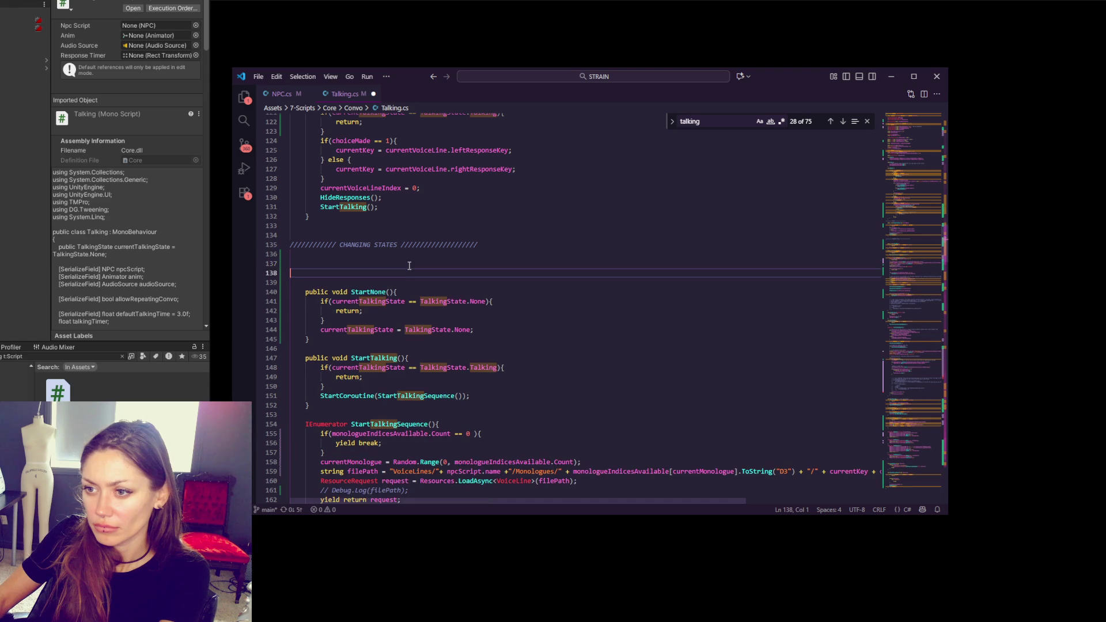
pyautogui.press('BackSpace')
pyautogui.press('BackSpace')
pyautogui.press('BackSpace')
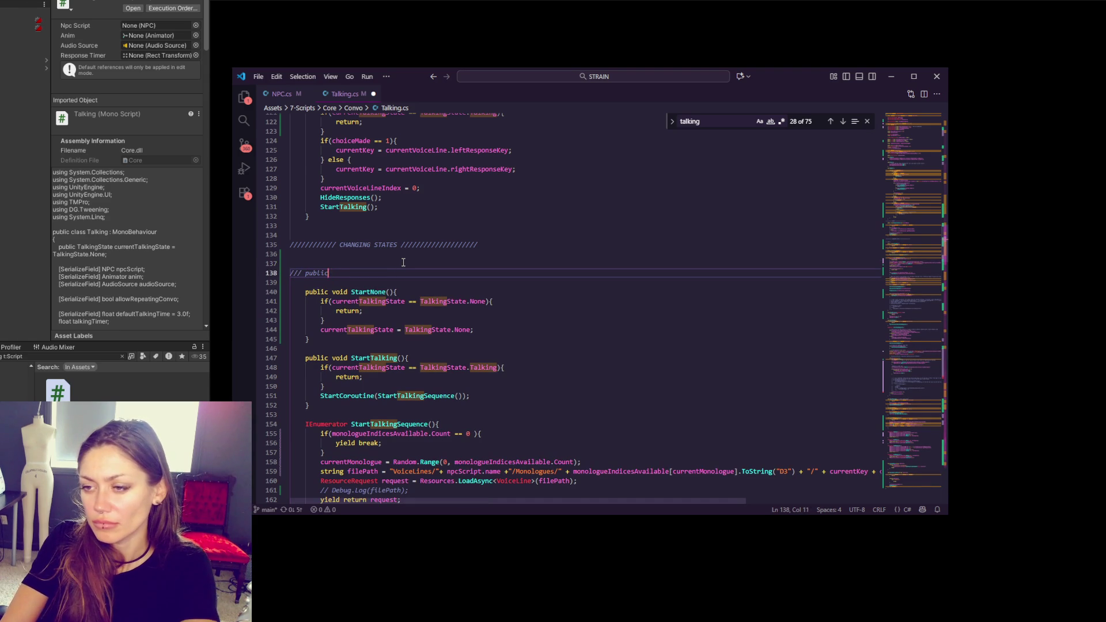
pyautogui.press('BackSpace')
pyautogui.press('BackSpace')
pyautogui.press('BackSpace')
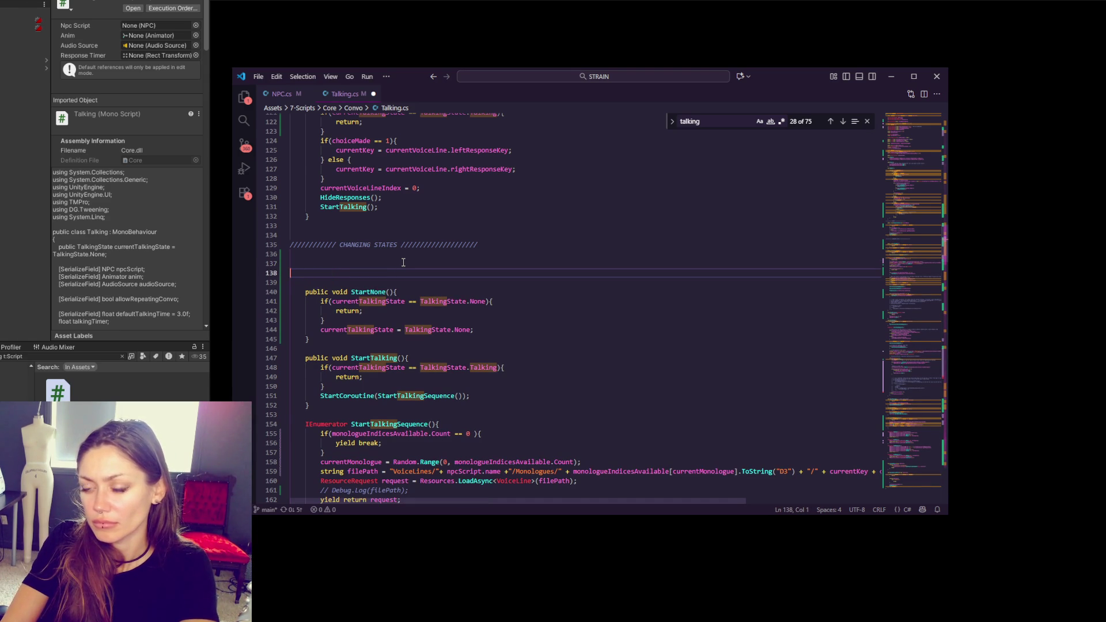
pyautogui.press('Return')
pyautogui.write('///')
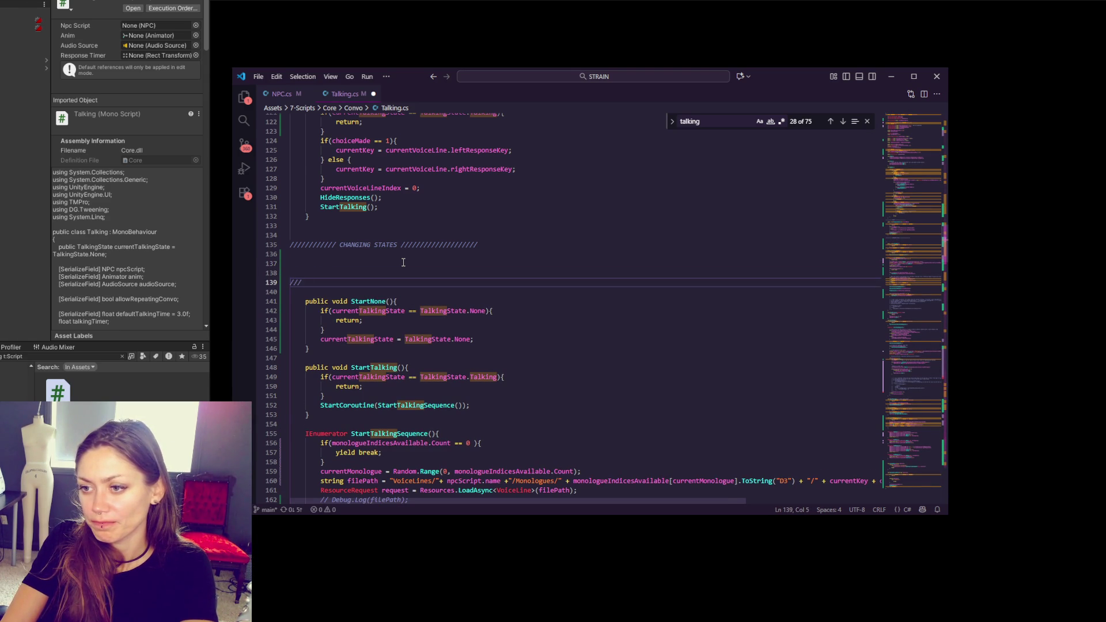
pyautogui.write('r')
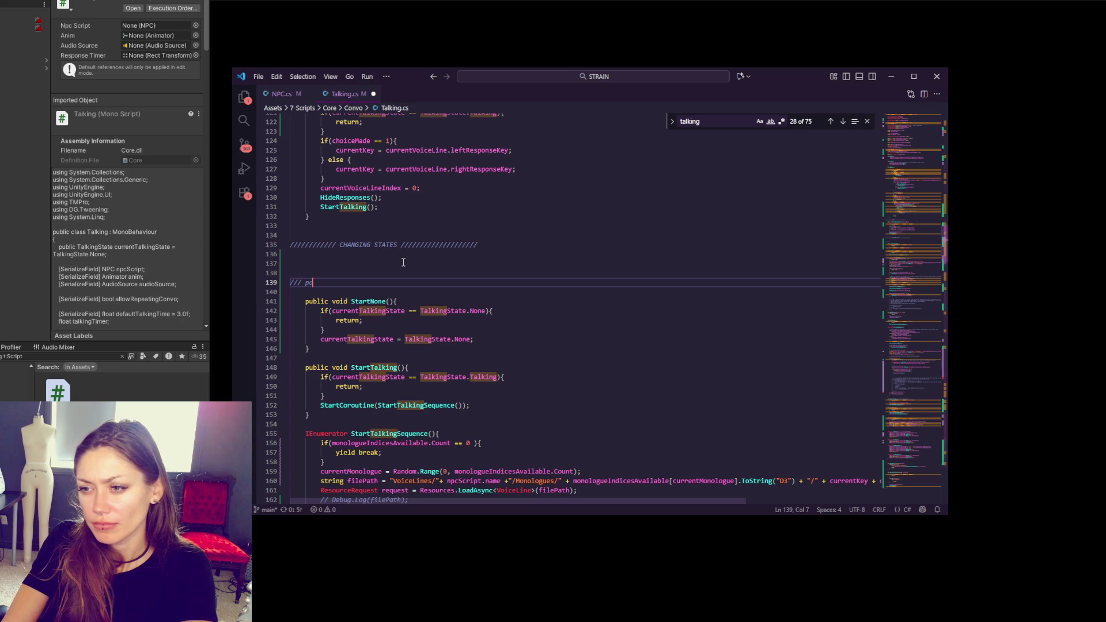
pyautogui.write('ublic void (')
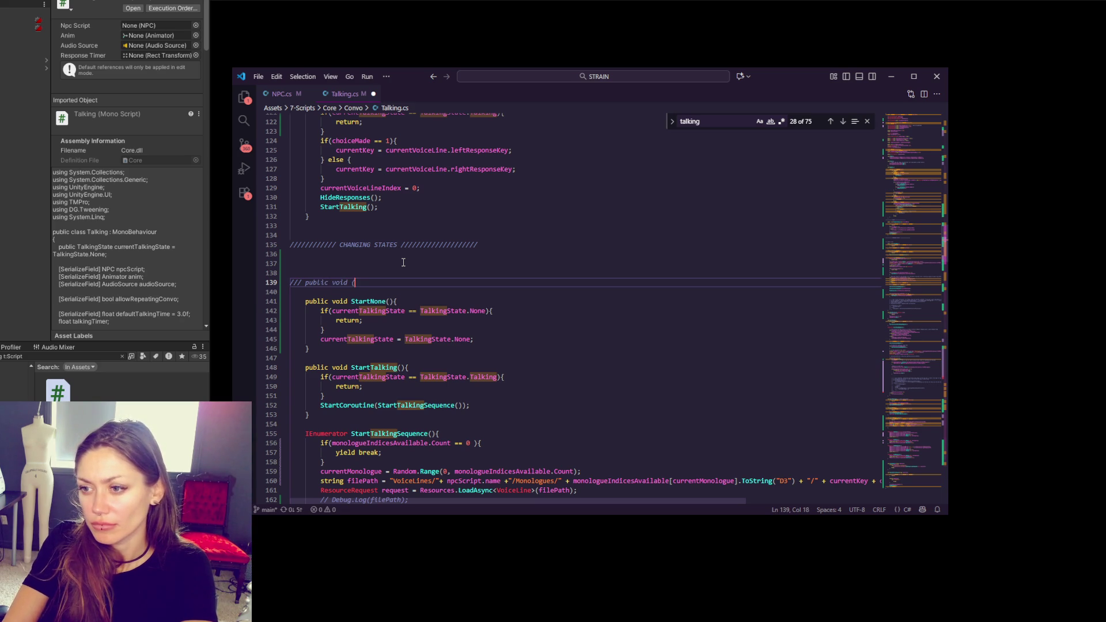
pyautogui.press('BackSpace')
pyautogui.write('Left')
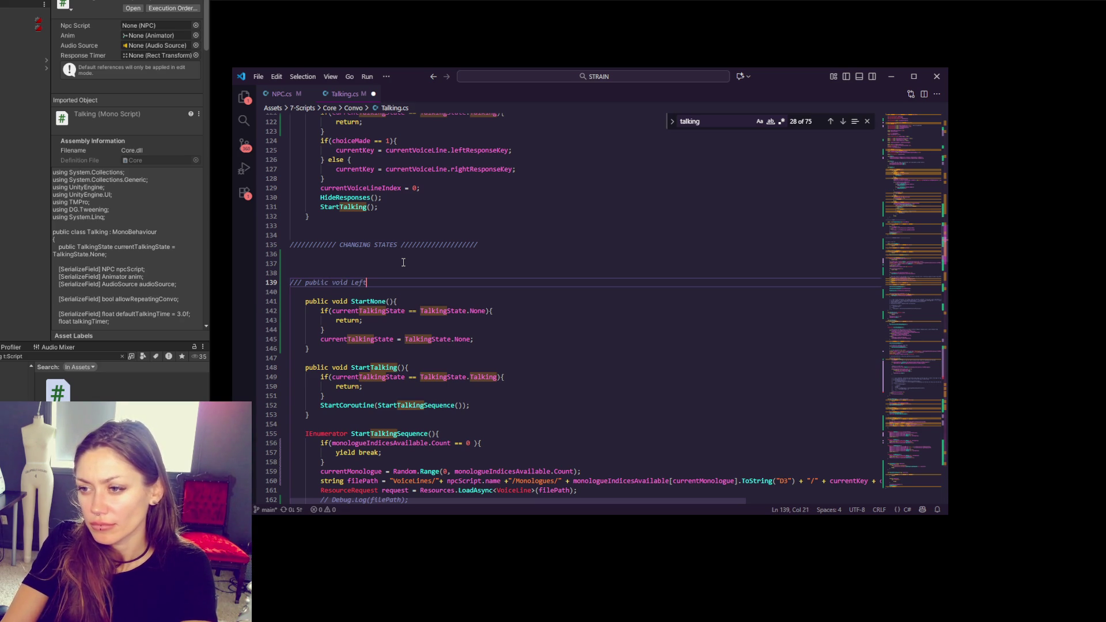
pyautogui.write('TalkingZone(){')
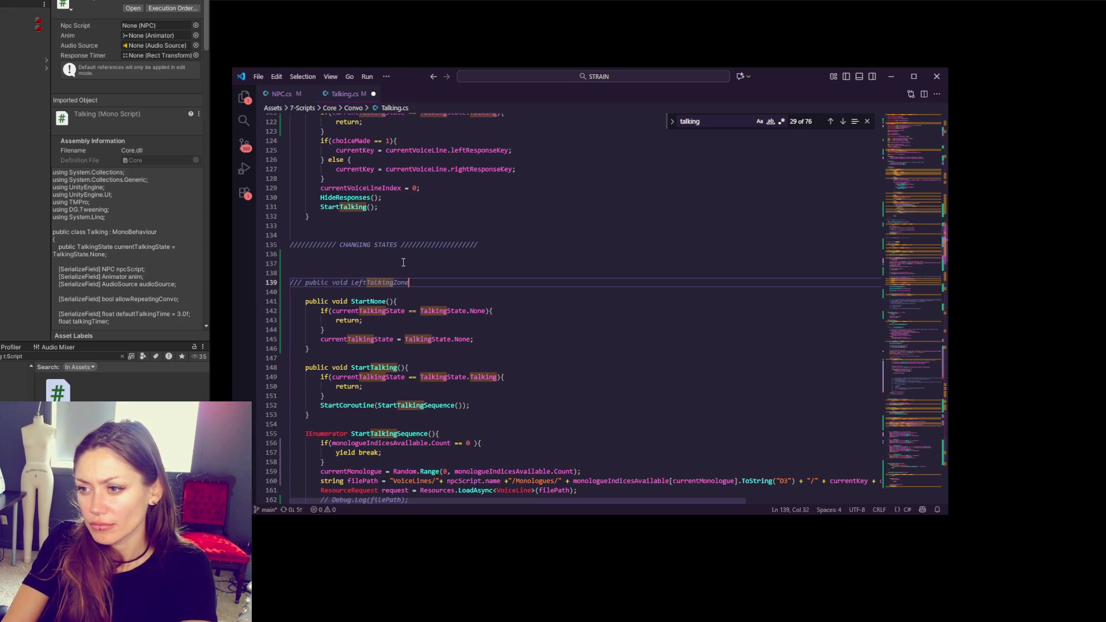
pyautogui.press('Return')
pyautogui.press('Return')
pyautogui.write('}')
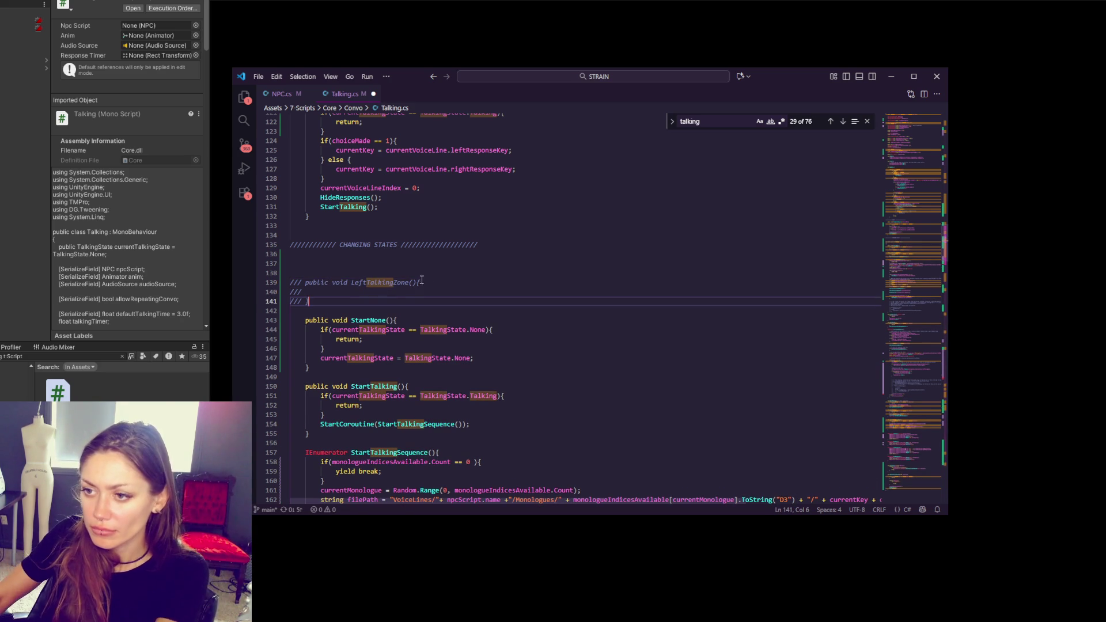
# - Strip the stray /// markers from LeftTalkingZone(), fix its indentation, and save Talking.cs
pyautogui.click(304, 283)
pyautogui.press('BackSpace')
pyautogui.press('BackSpace')
pyautogui.press('BackSpace')
pyautogui.press('Delete')
pyautogui.press('Tab')
pyautogui.click(308, 294)
pyautogui.hotkey('shift', 'Home')
pyautogui.press('Tab')
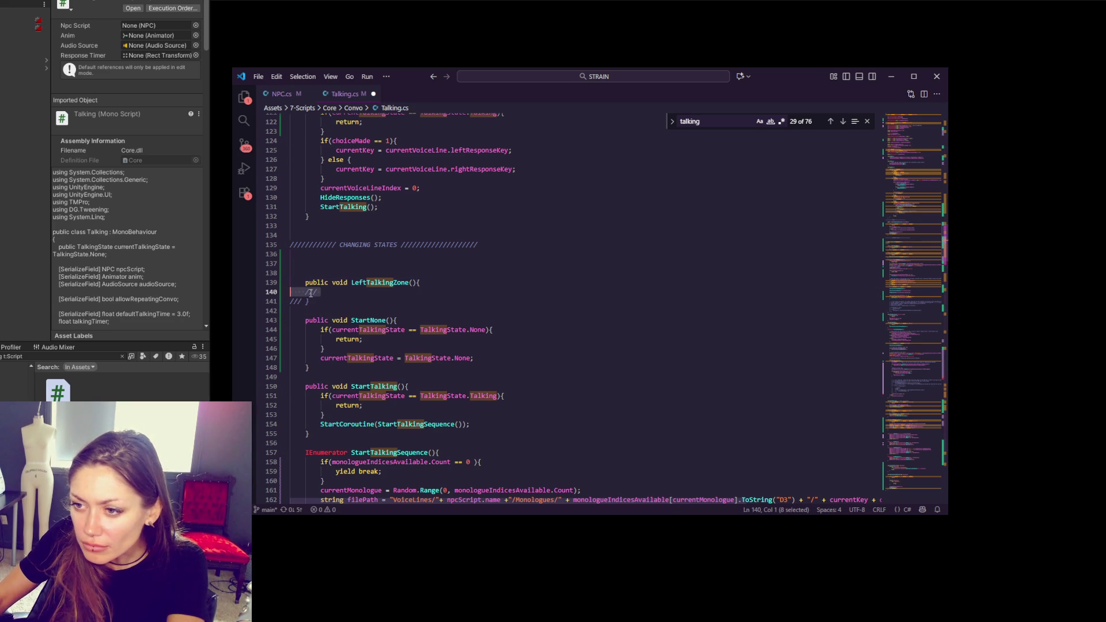
pyautogui.press('BackSpace')
pyautogui.moveTo(305, 301); pyautogui.dragTo(279, 301)
pyautogui.press('BackSpace')
pyautogui.press('Tab')
pyautogui.click(390, 291)
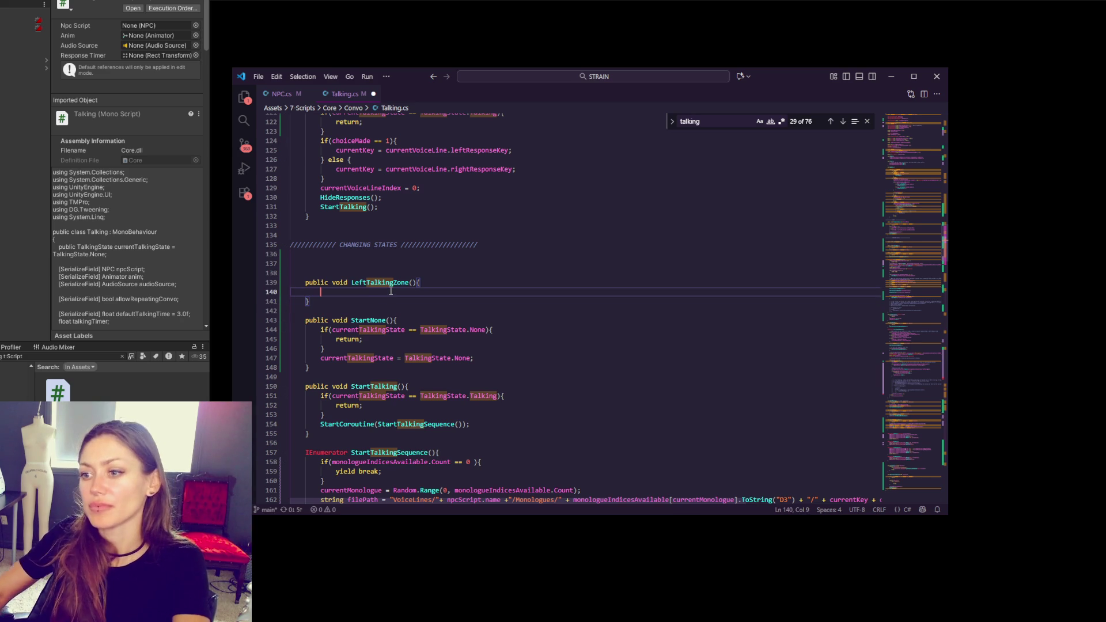
pyautogui.hotkey('ctrl', 's')
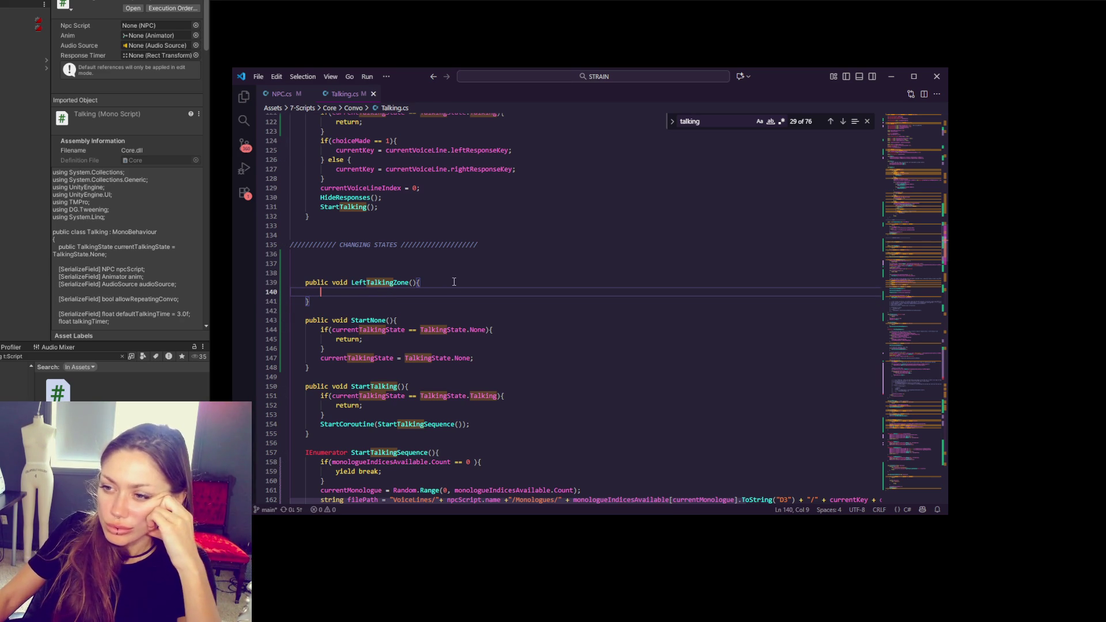
pyautogui.scroll(-1, 452, 280)
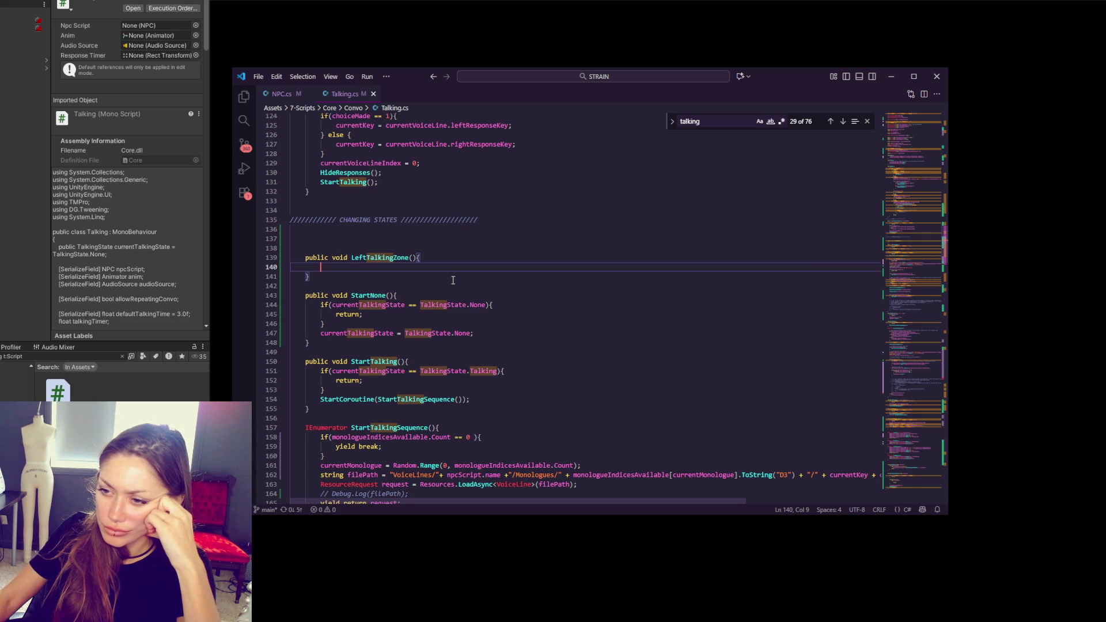
pyautogui.scroll(-15, 453, 280)
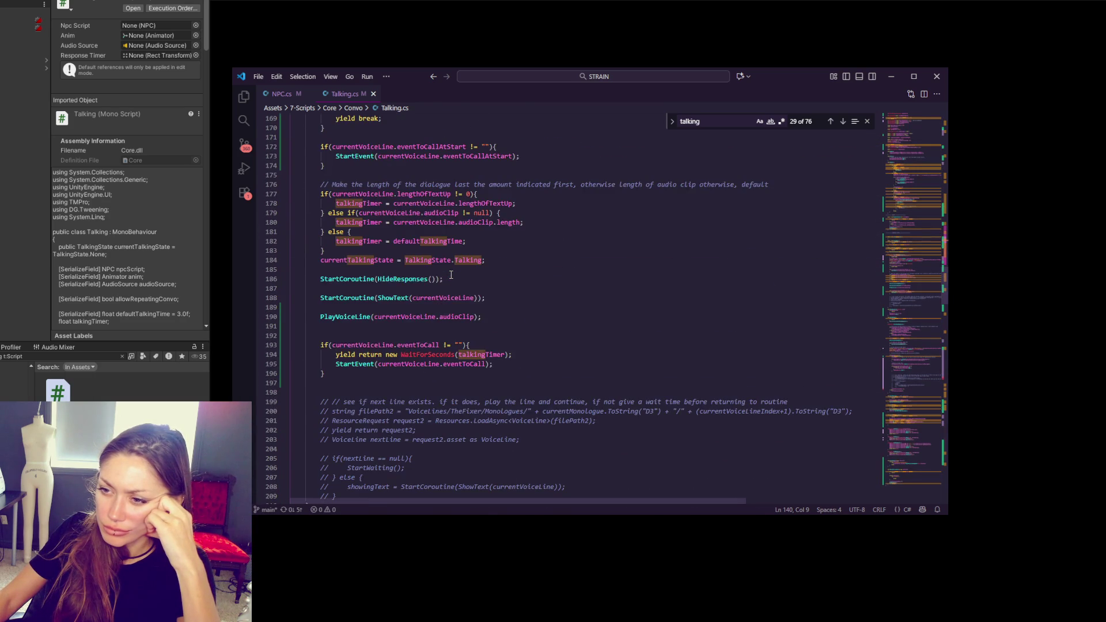
pyautogui.scroll(-11, 451, 275)
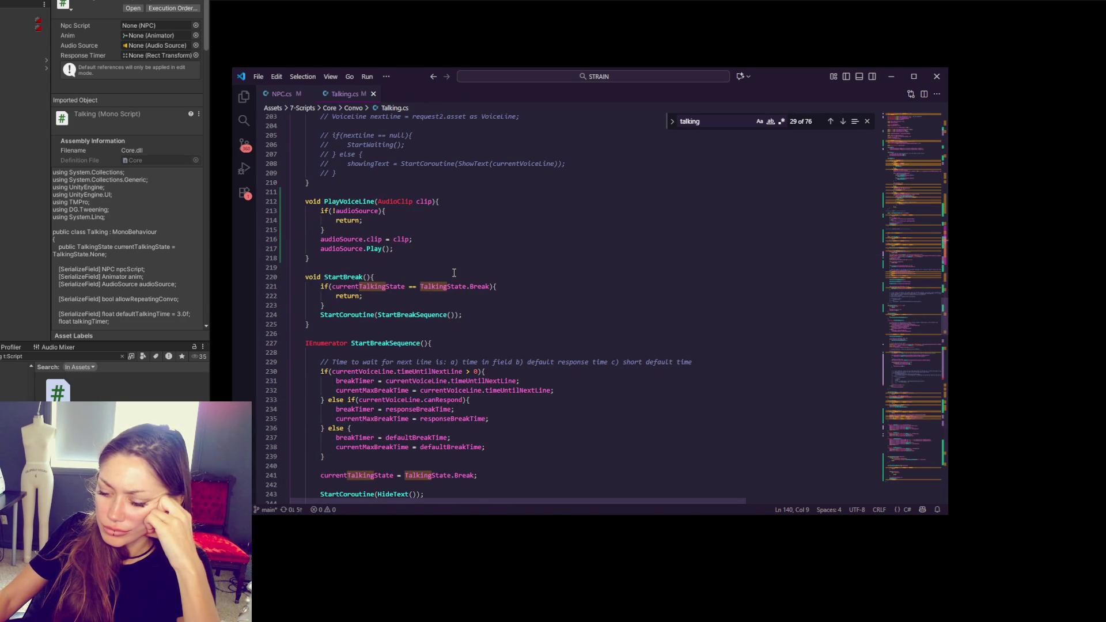
pyautogui.scroll(20, 454, 273)
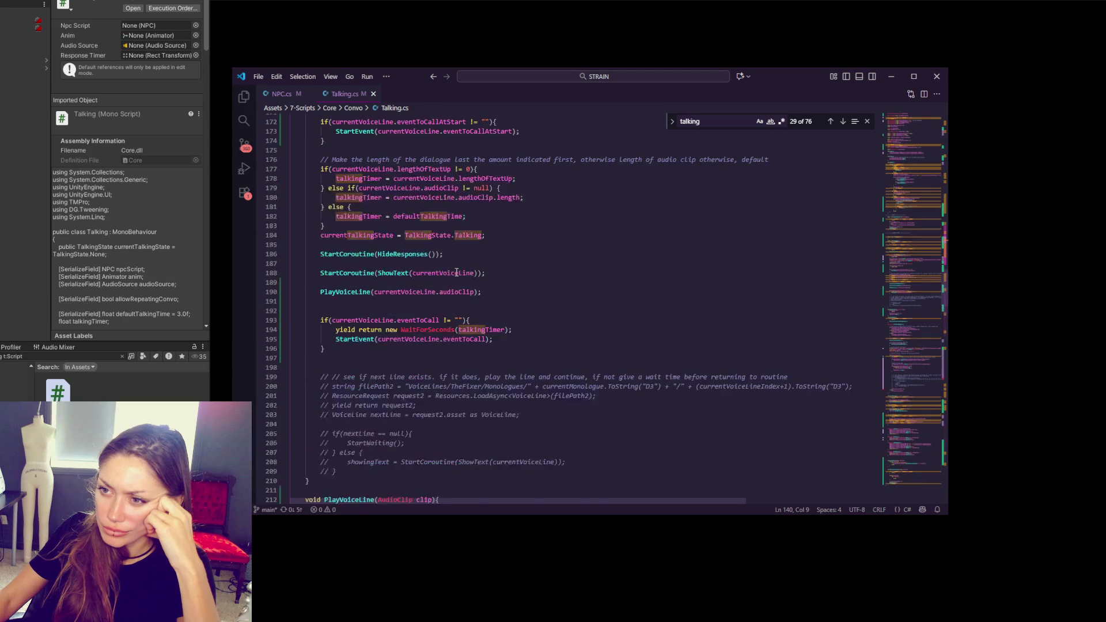
pyautogui.scroll(4, 457, 272)
# - Add empty void InterruptVoiceLines() and void InterruptResponses() stubs after LeftTalkingZone()
pyautogui.click(386, 348)
pyautogui.press('Return')
pyautogui.press('Return')
pyautogui.write('void ')
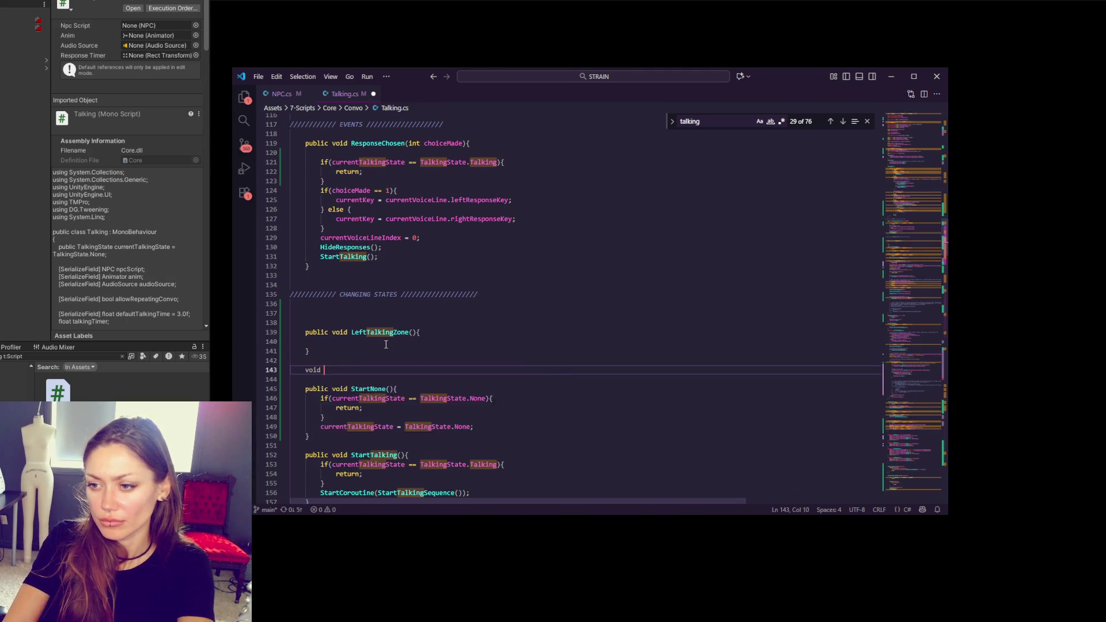
pyautogui.write('InterruptVoice')
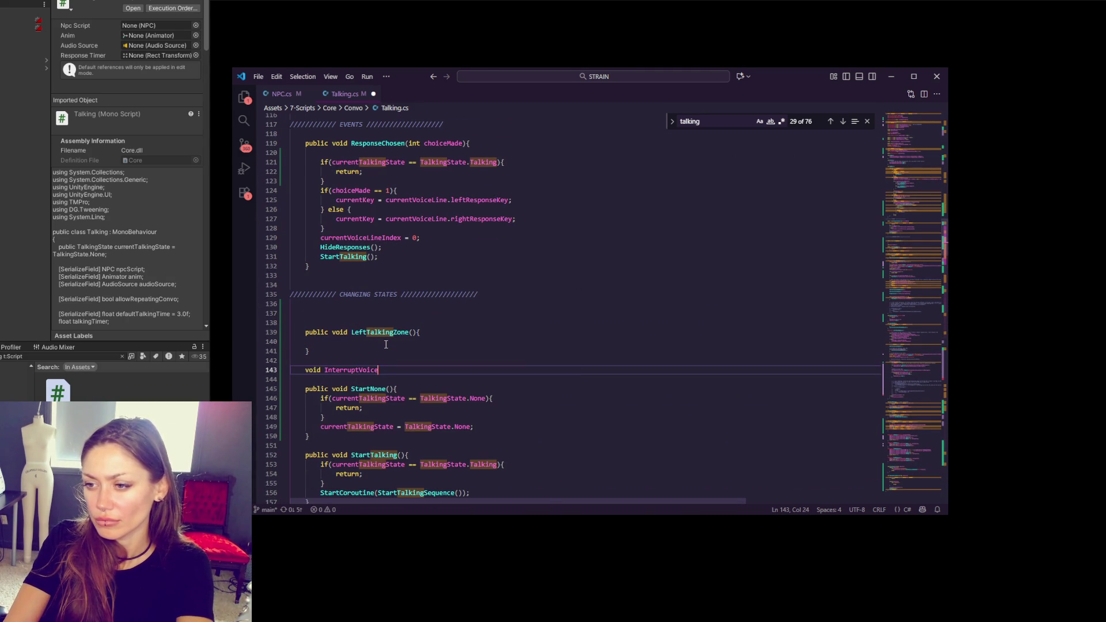
pyautogui.write('Lines(){')
pyautogui.press('Return')
pyautogui.press('Down')
pyautogui.press('Return')
pyautogui.press('Return')
pyautogui.write('void Interr')
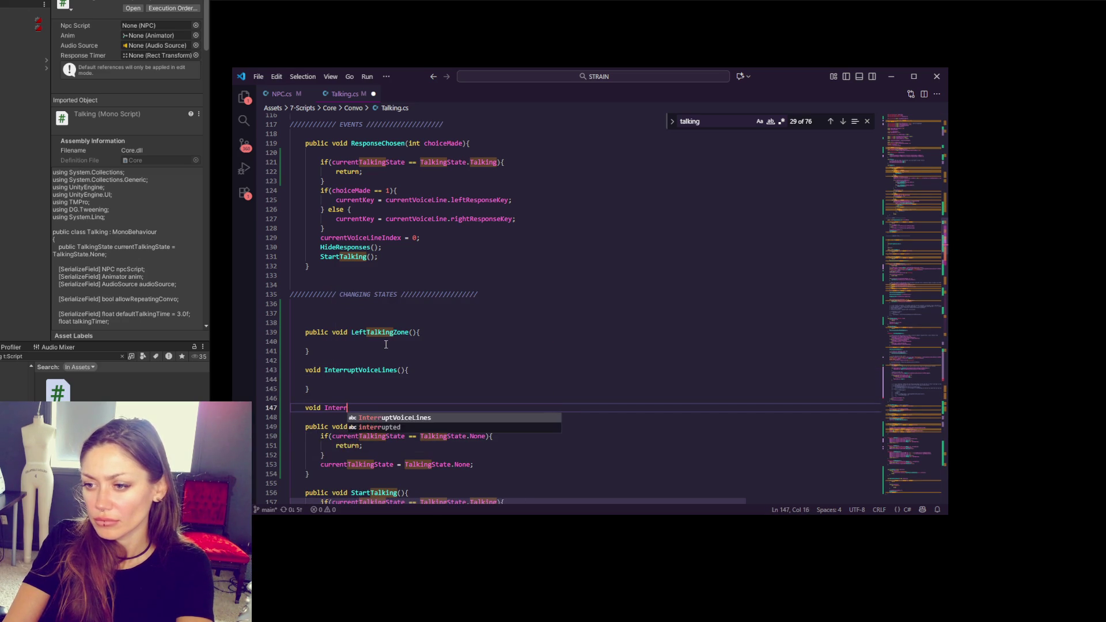
pyautogui.write('uptResponse')
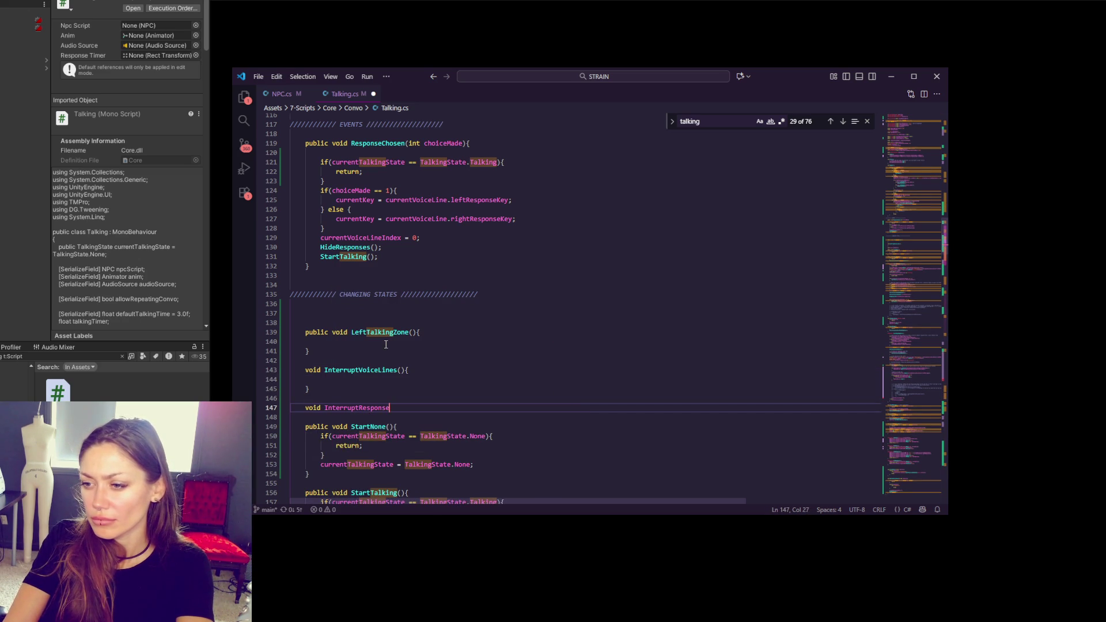
pyautogui.write('s(){')
pyautogui.press('Return')
pyautogui.press('Down')
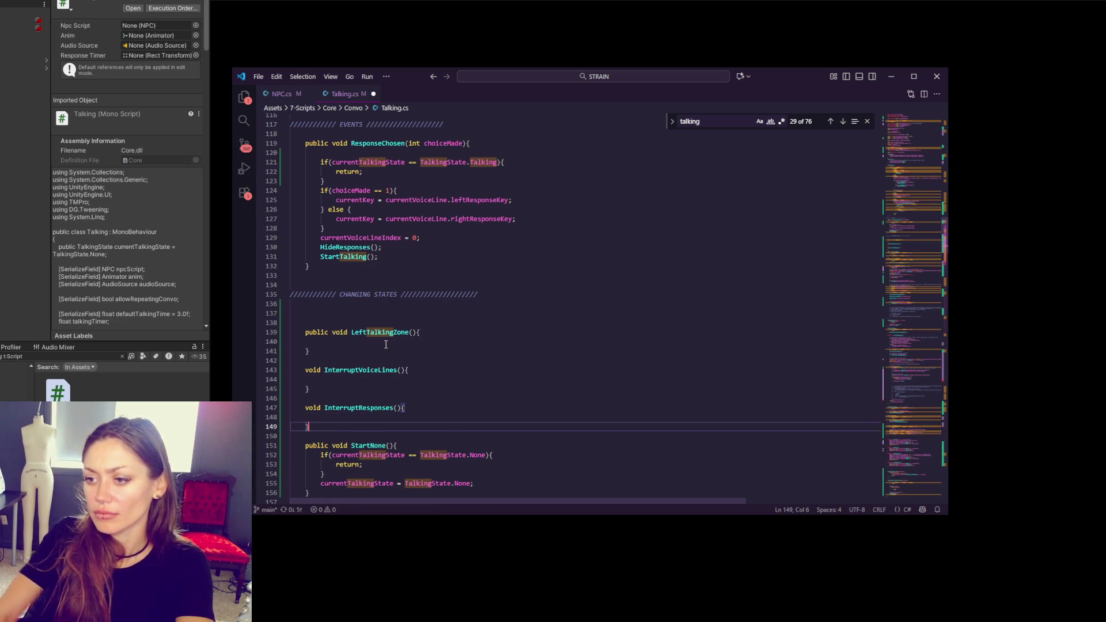
pyautogui.click(394, 407)
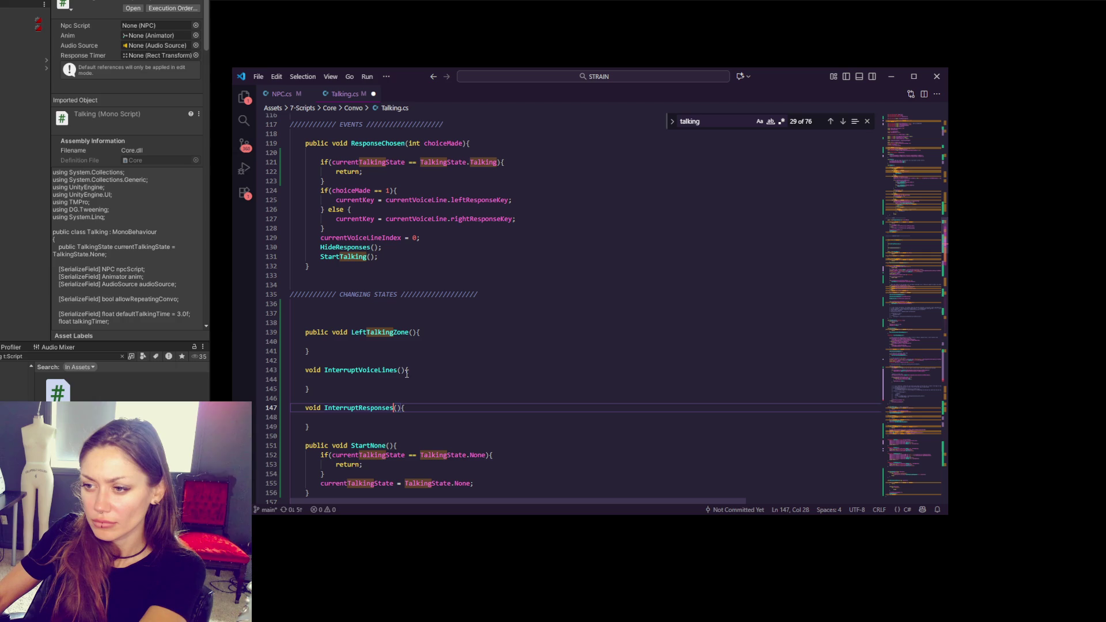
pyautogui.click(415, 378)
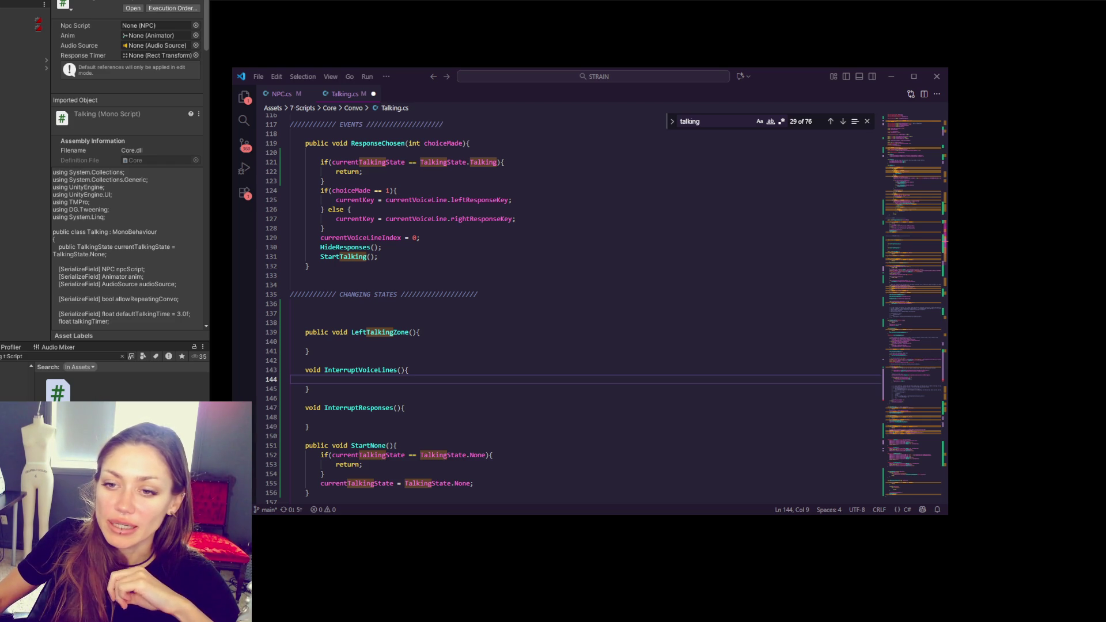
# - Save Talking.cs and switch back to Unity to recompile
pyautogui.hotkey('ctrl', 's')
pyautogui.hotkey('alt', 'Tab')
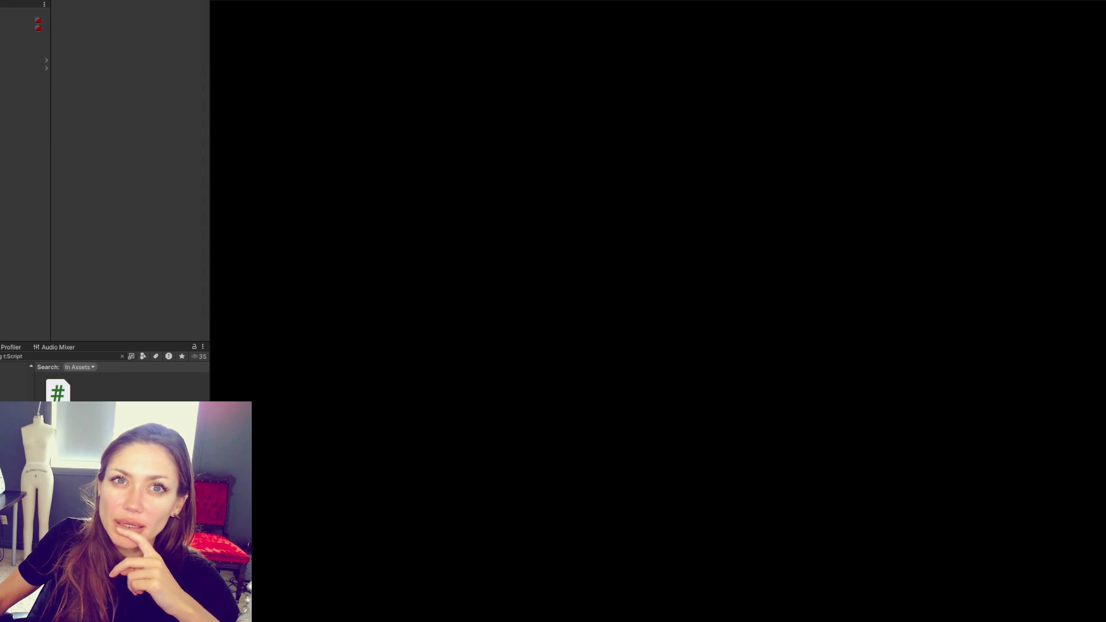
# - Check Unity's Console for errors, return to the Project tab, then go back to Talking.cs
pyautogui.hotkey('ctrl', 'shift', 'c')
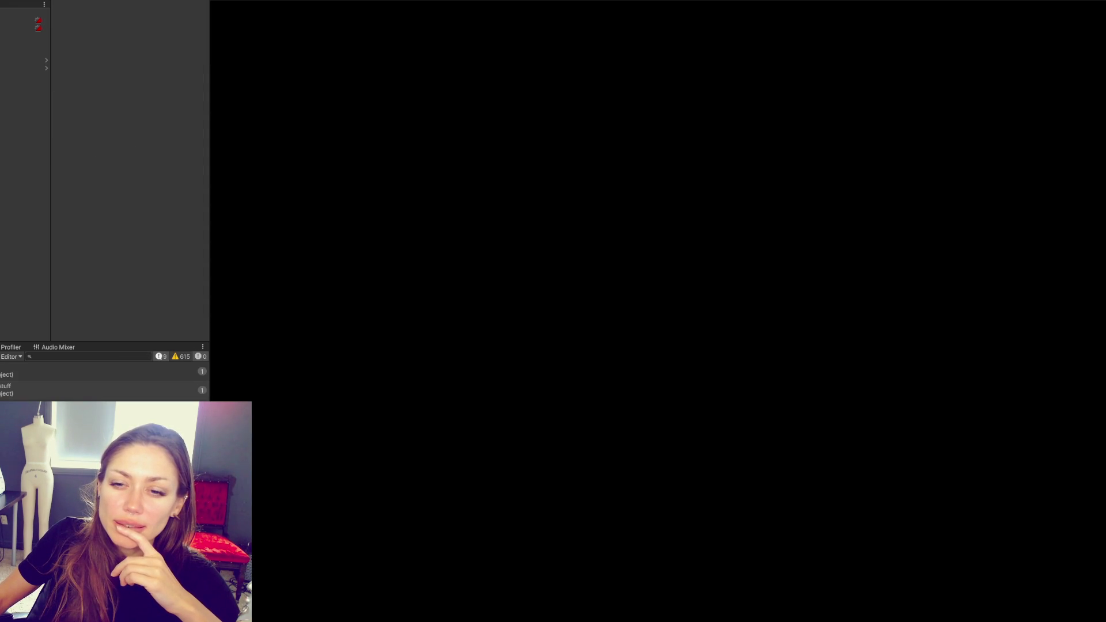
pyautogui.hotkey('ctrl', '5')
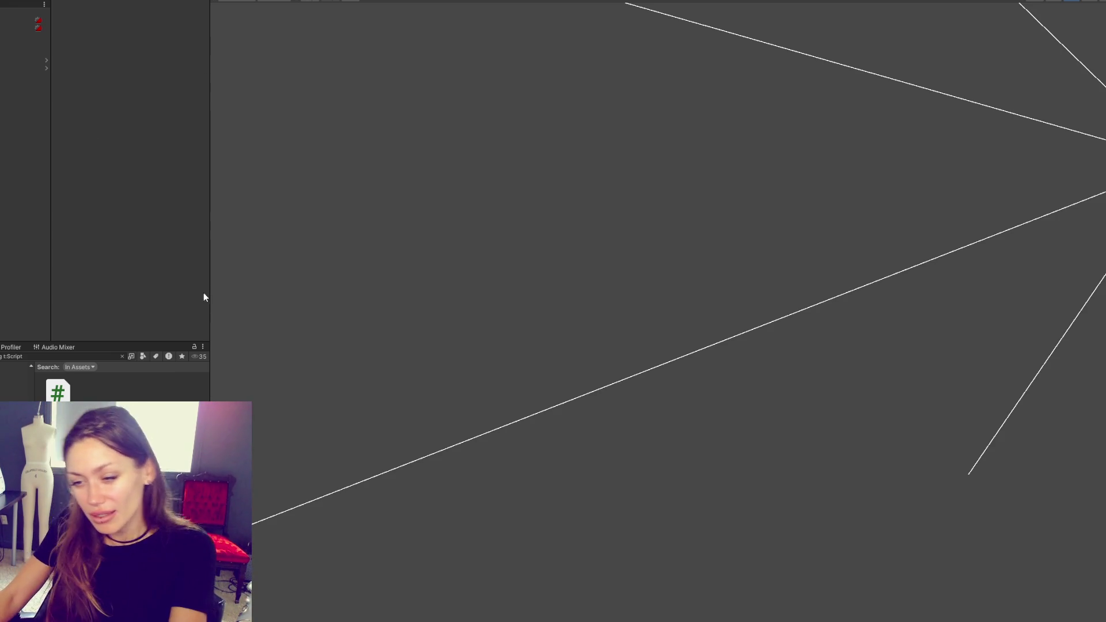
pyautogui.hotkey('alt', 'Tab')
pyautogui.click(511, 398)
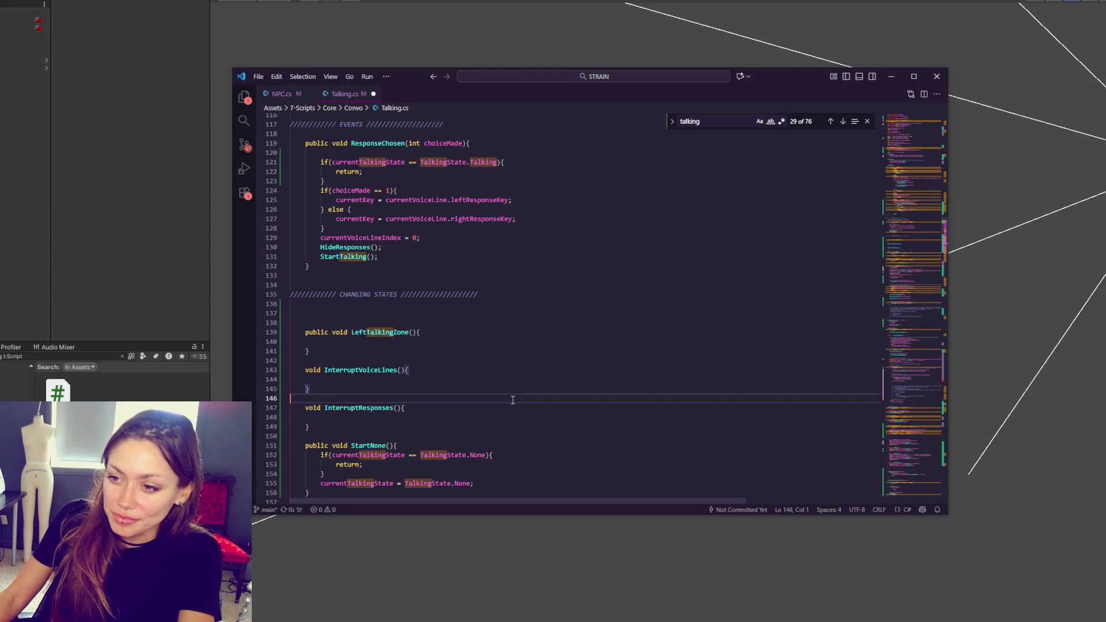
# - Inside InterruptVoiceLines(), add the comment '// any voiceline playing should stop'
pyautogui.click(578, 370)
pyautogui.scroll(3, 709, 339)
pyautogui.click(709, 338)
pyautogui.click(720, 330)
pyautogui.click(483, 426)
pyautogui.scroll(-2, 484, 415)
pyautogui.click(481, 409)
pyautogui.scroll(-4, 481, 390)
pyautogui.write('// ')
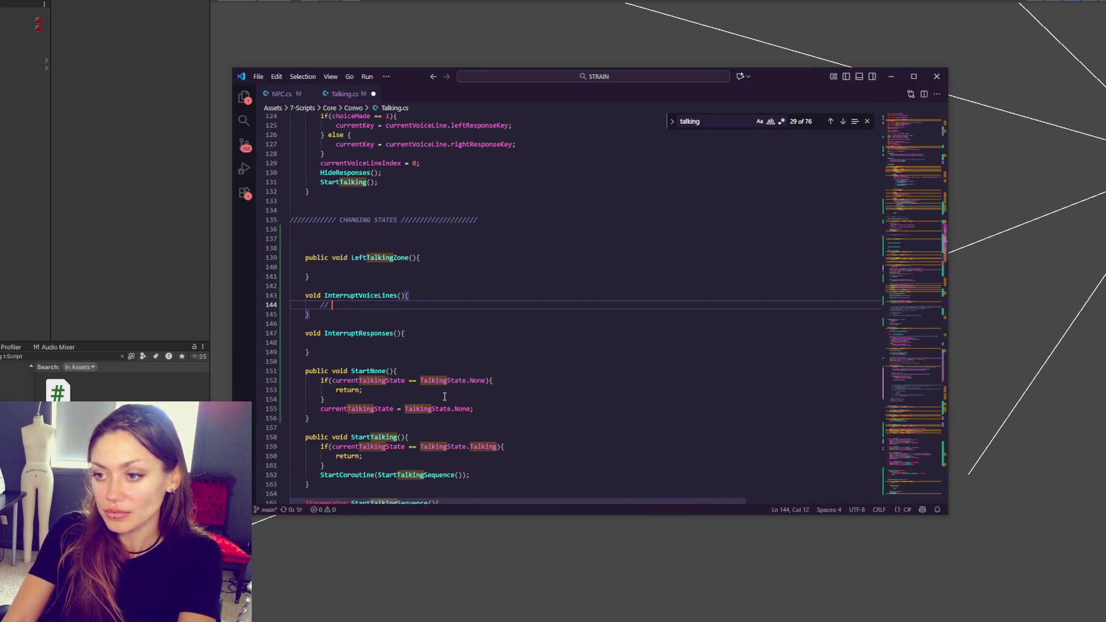
pyautogui.write('any voiceline playiong')
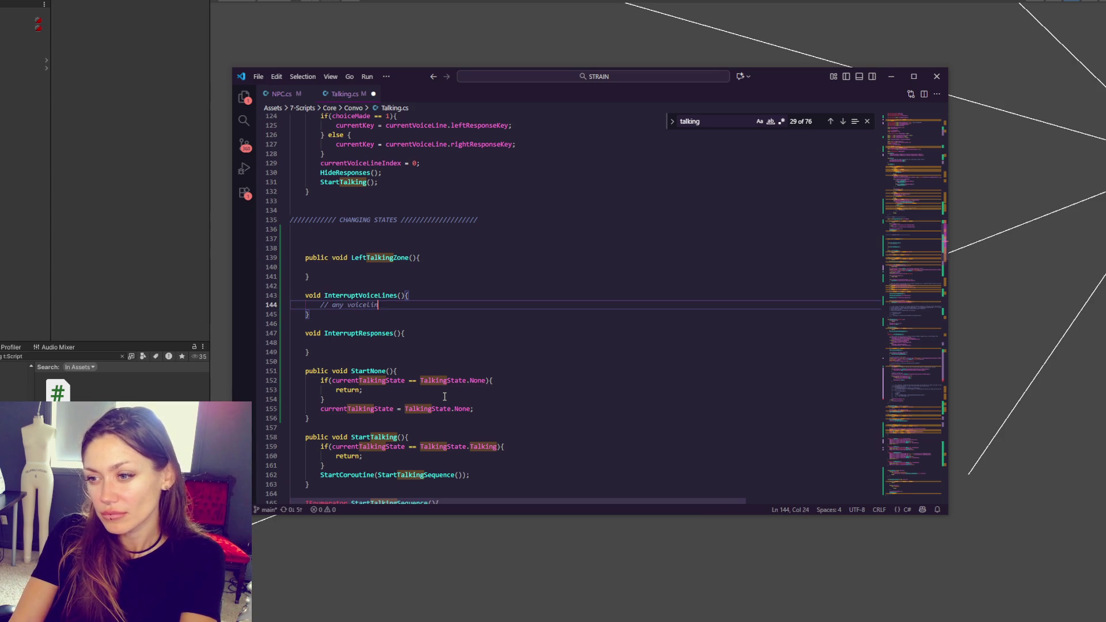
pyautogui.press('BackSpace')
pyautogui.press('BackSpace')
pyautogui.press('BackSpace')
pyautogui.write('ng should stop')
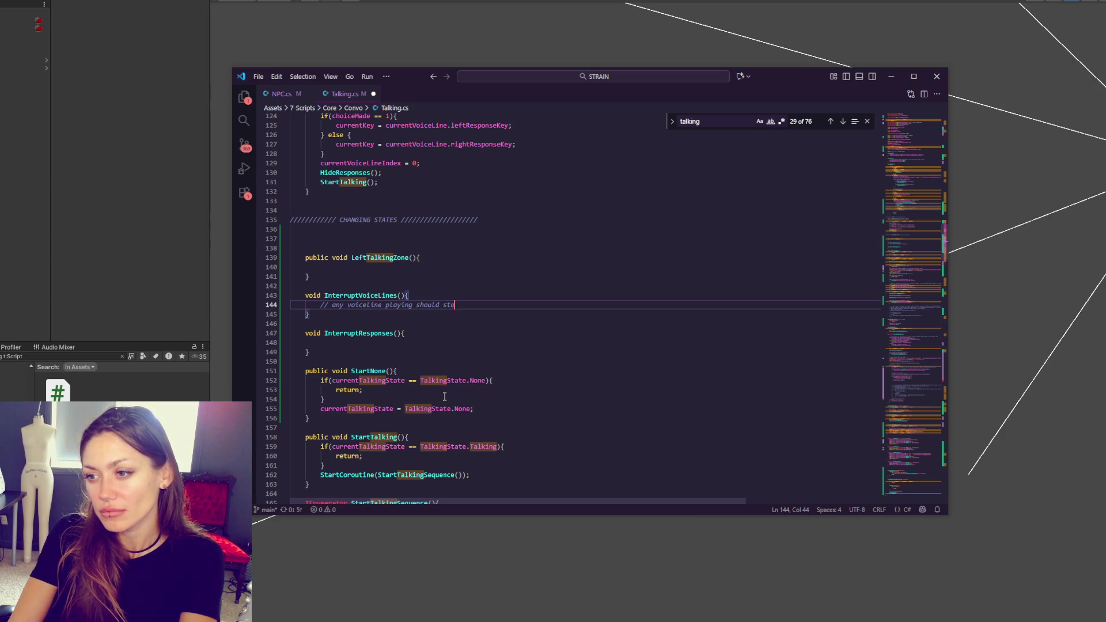
# - Add comments '// subtitles shoule be removed' and '// check the setting and see if we start that convo over or scrap it.'
pyautogui.press('Return')
pyautogui.write('// subtit')
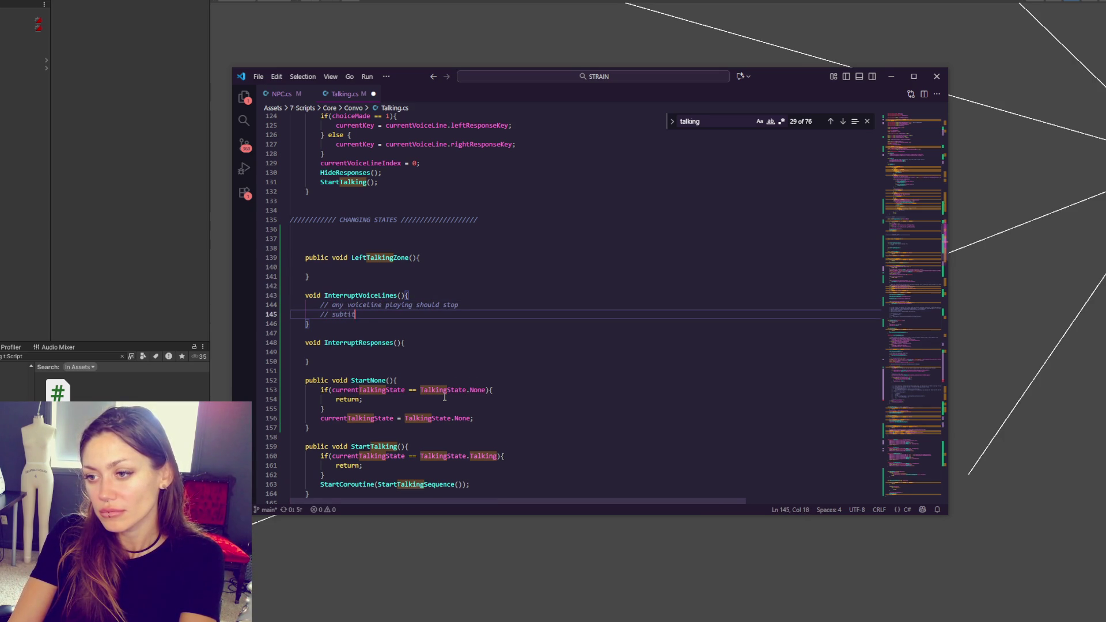
pyautogui.write('les shoule be removed')
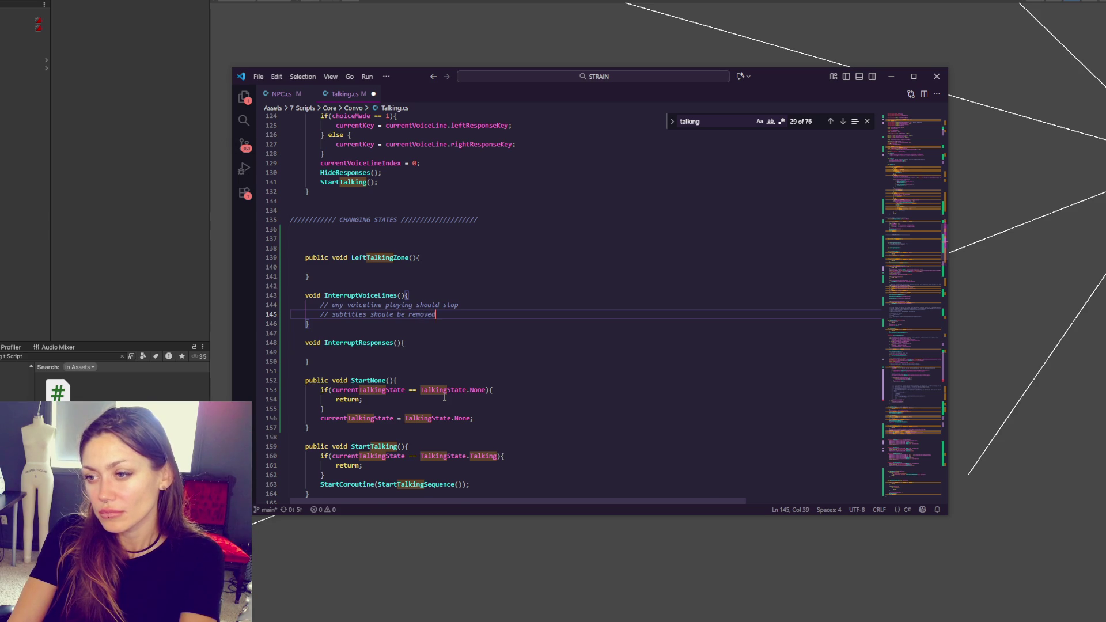
pyautogui.press('Return')
pyautogui.write('// check ')
pyautogui.write('t')
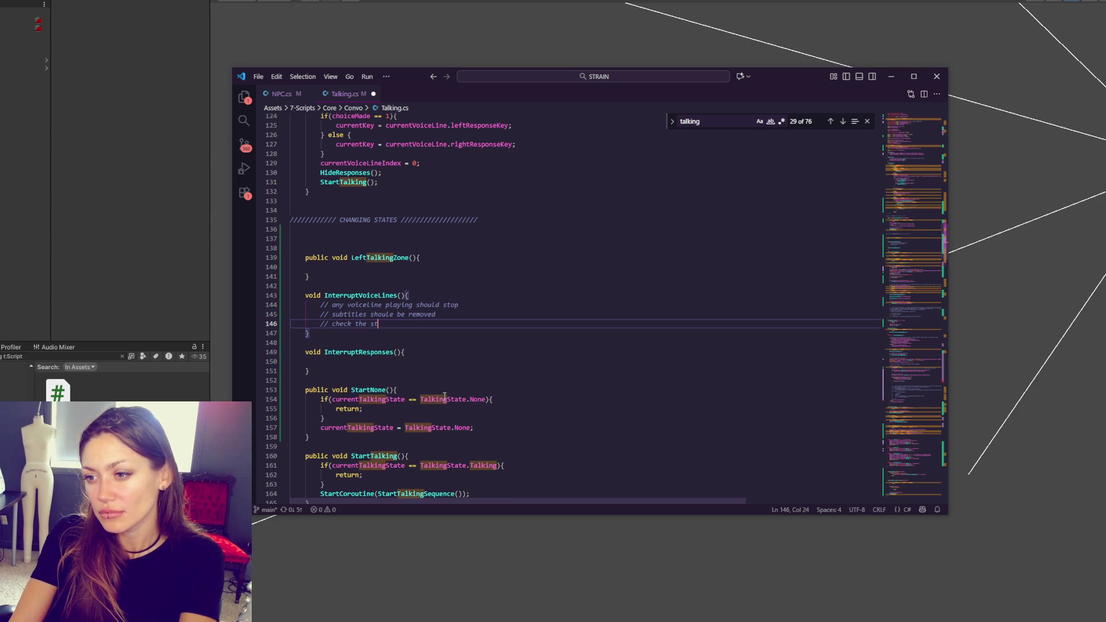
pyautogui.press('BackSpace')
pyautogui.write('etting and see if we ')
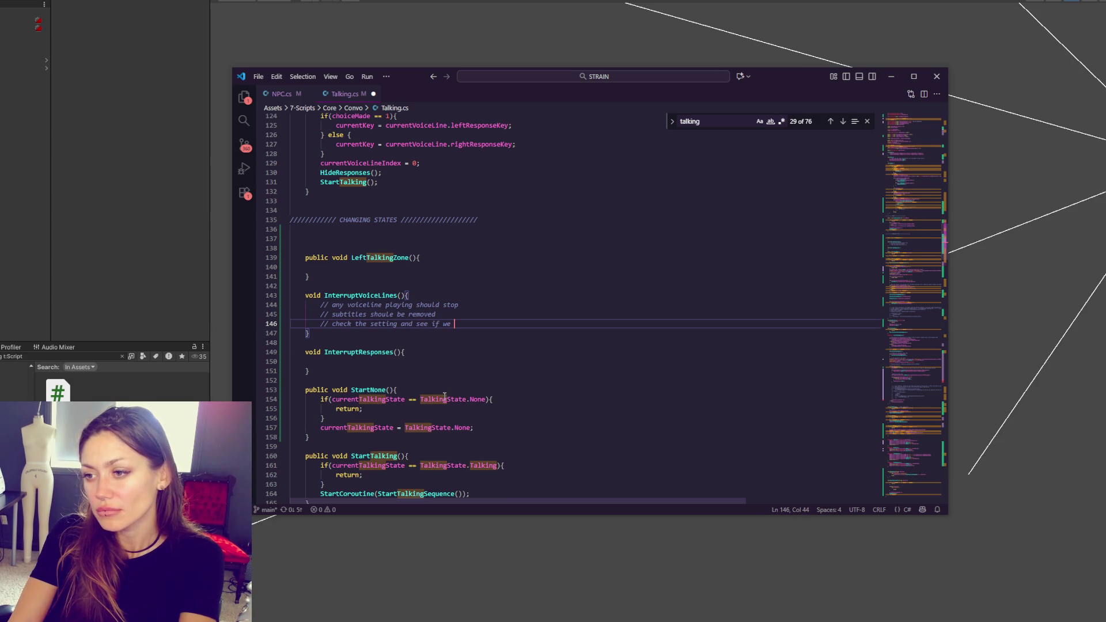
pyautogui.write('start that convo')
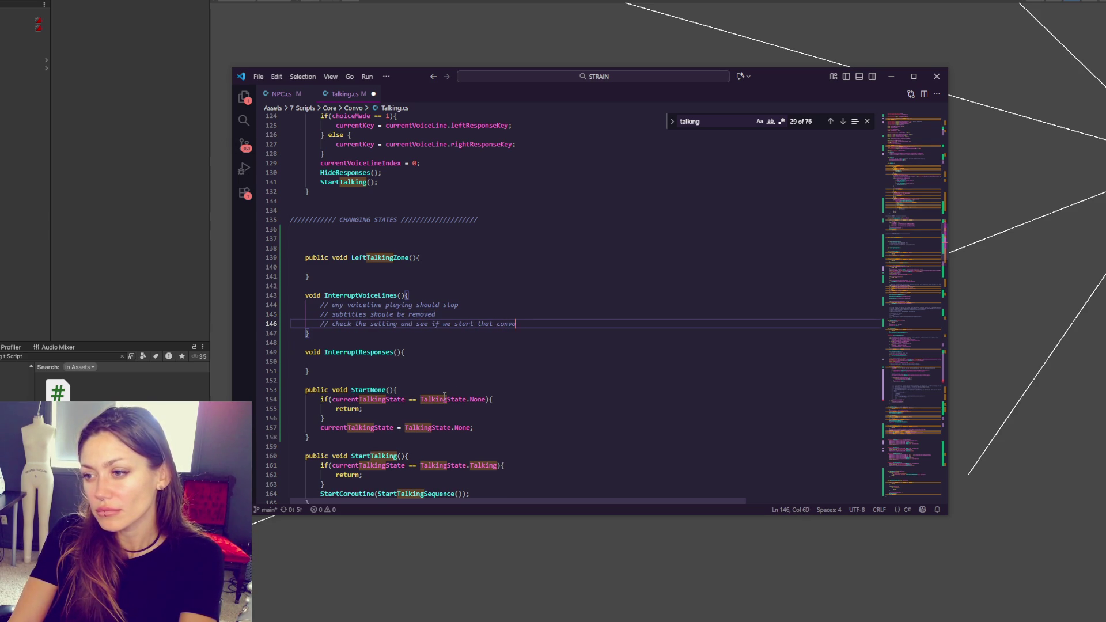
pyautogui.write(' over or scrap it.')
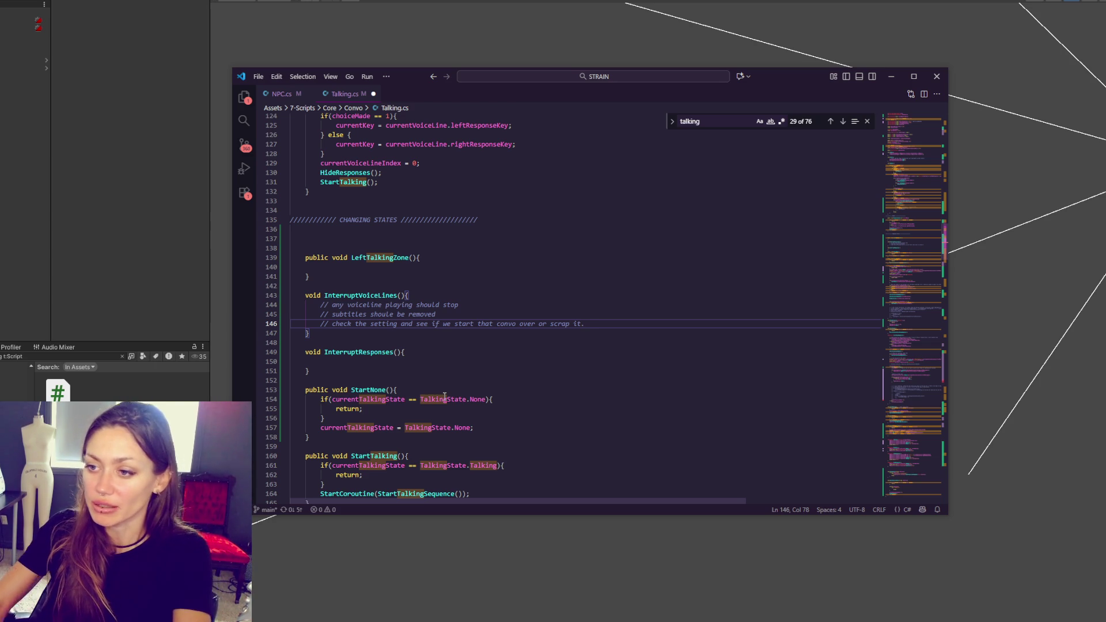
pyautogui.press('Return')
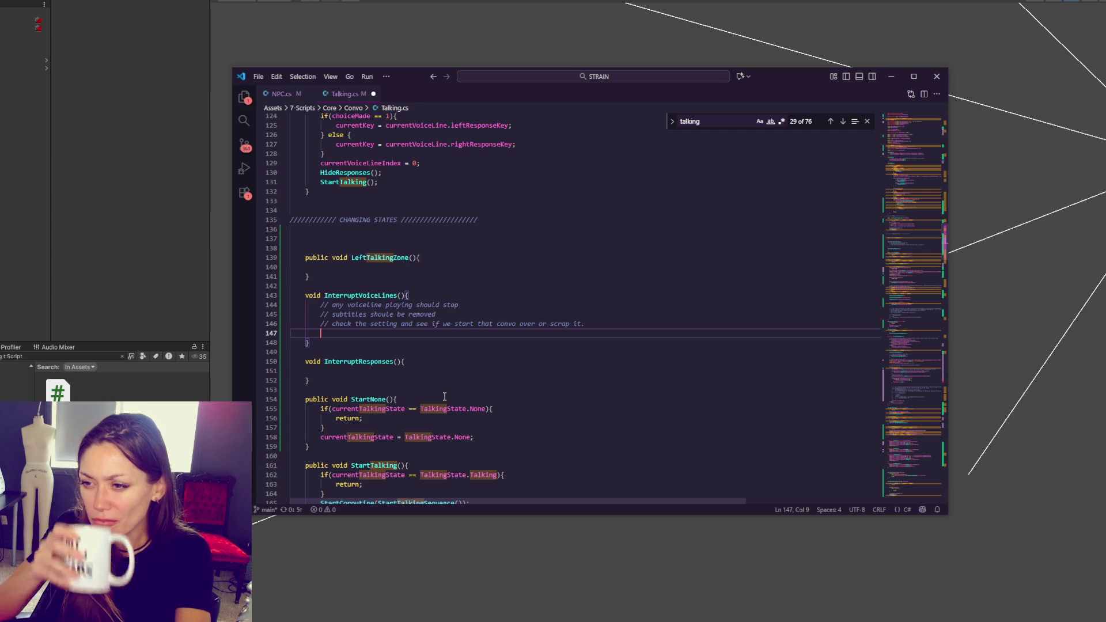
# - Write '// hide hoverlay / remove input listeners' inside InterruptResponses() and start a new line
pyautogui.click(354, 373)
pyautogui.write('// hide ')
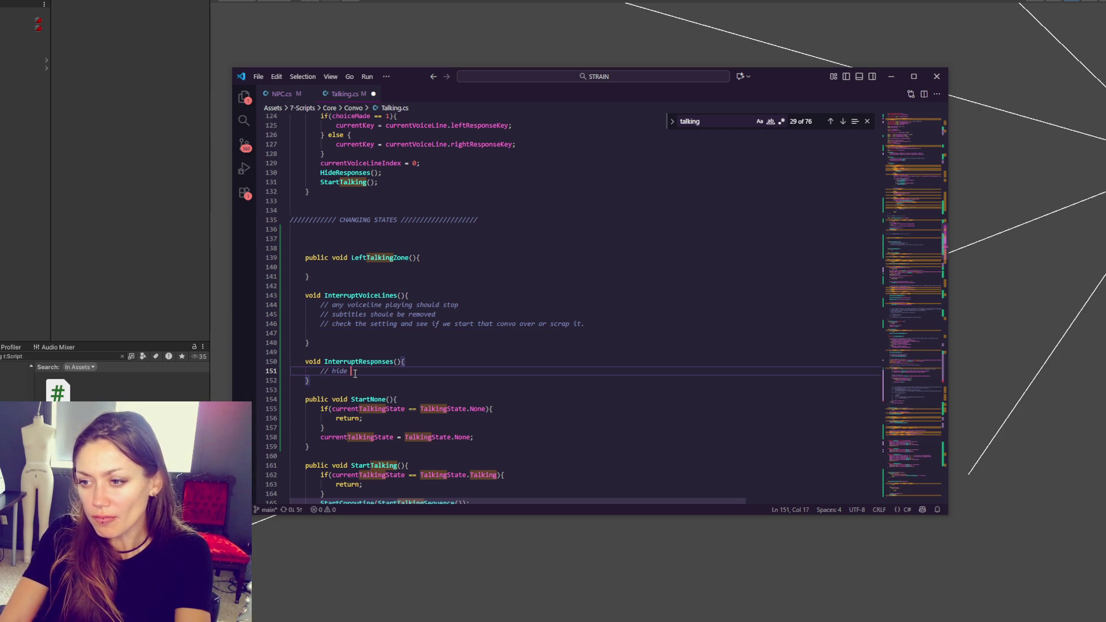
pyautogui.write('hoverlay')
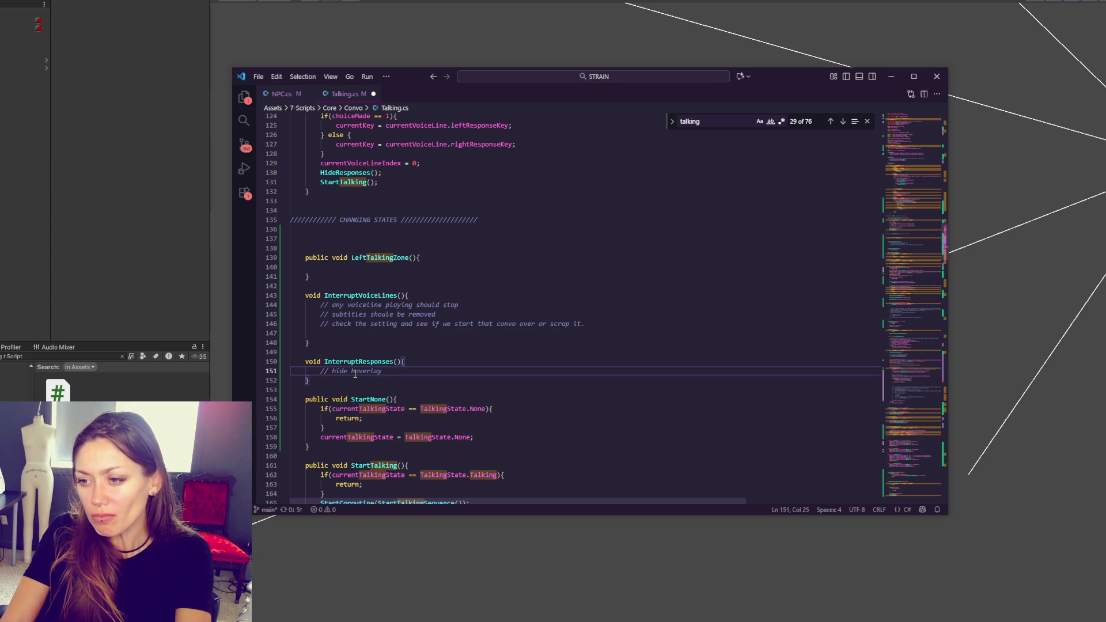
pyautogui.write(' / remove ')
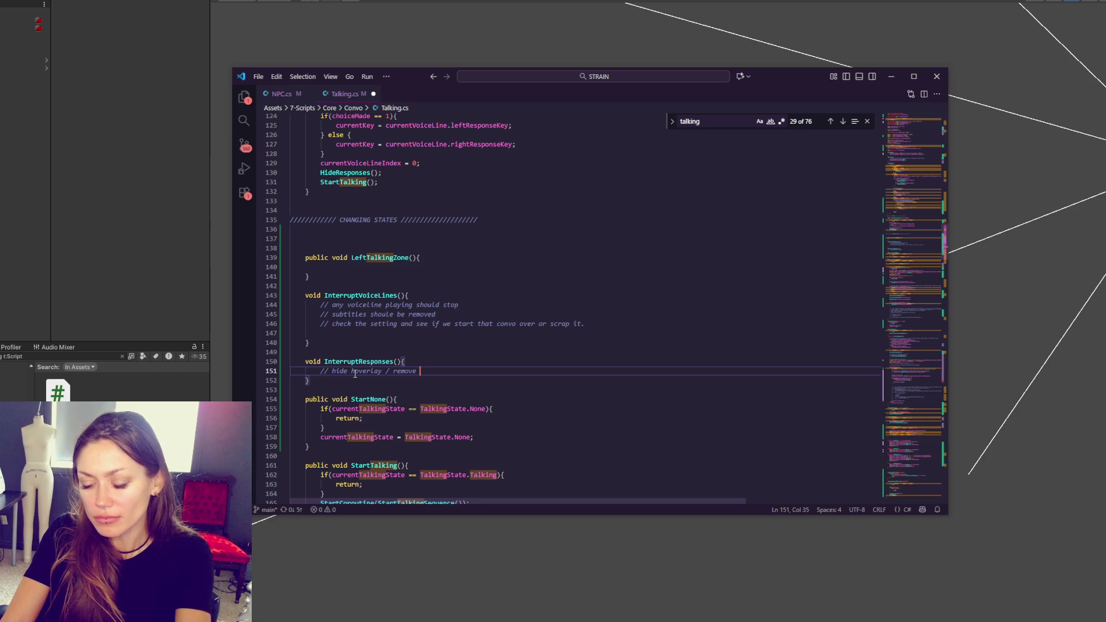
pyautogui.write('input listeners')
pyautogui.press('Return')
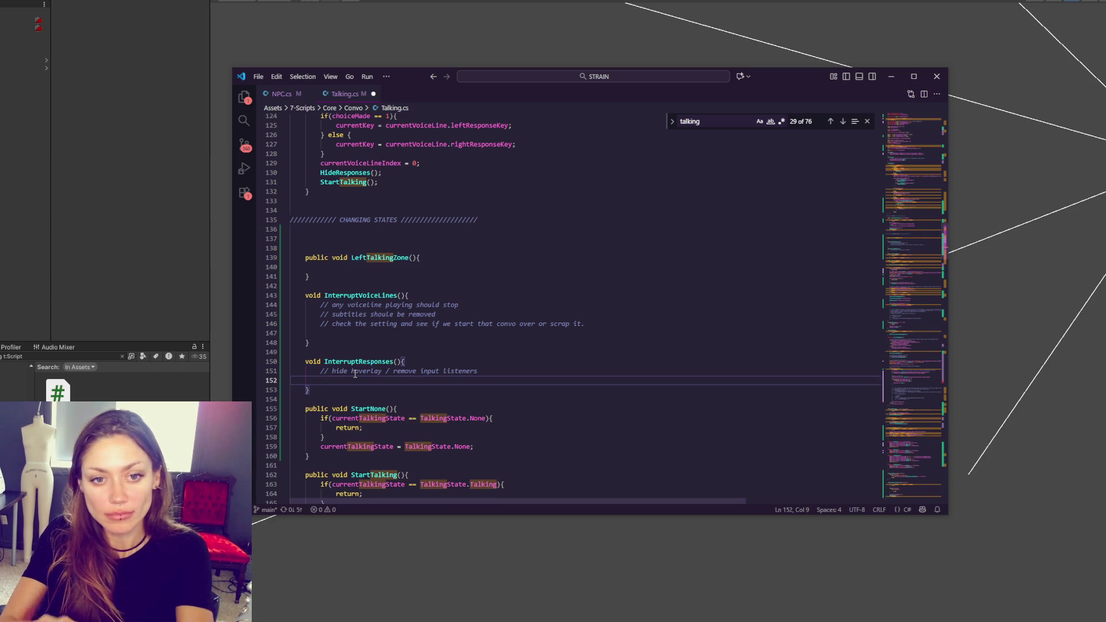